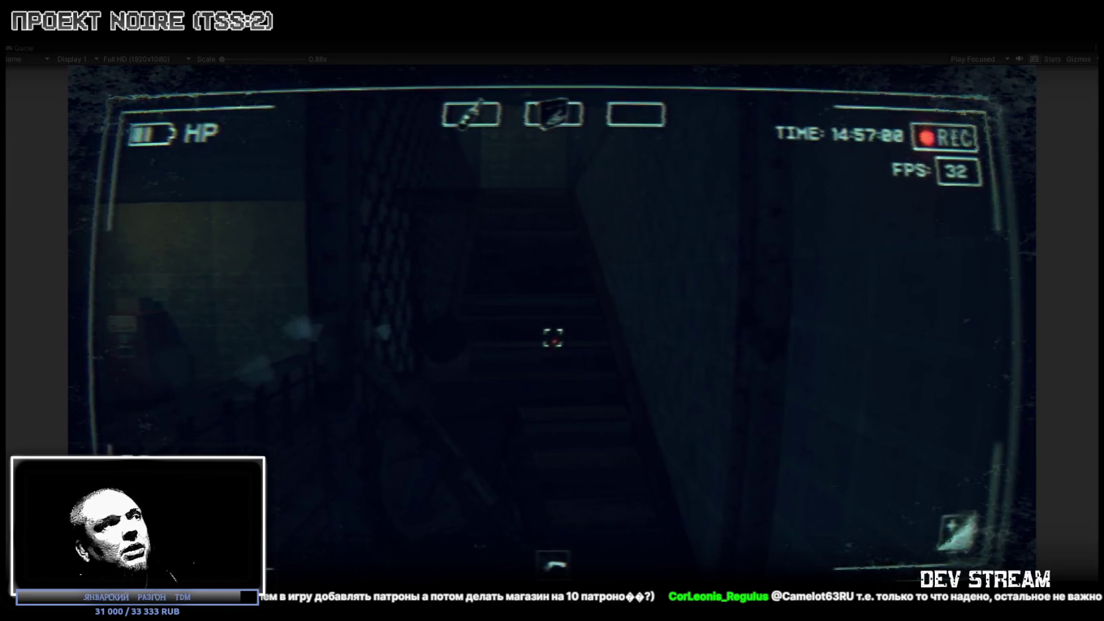
Open the Quest/Bag inventory panel in the running snowy-town game.
key("Tab")
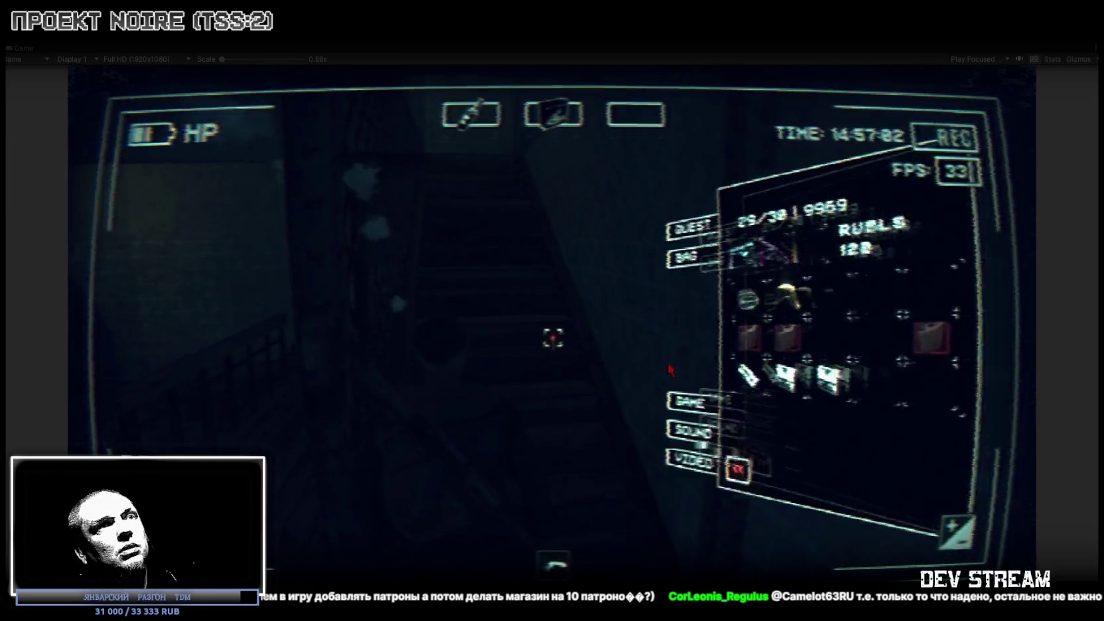
Select the AI-2 item in the Bag, use one, and close the inventory.
left_click(810, 399)
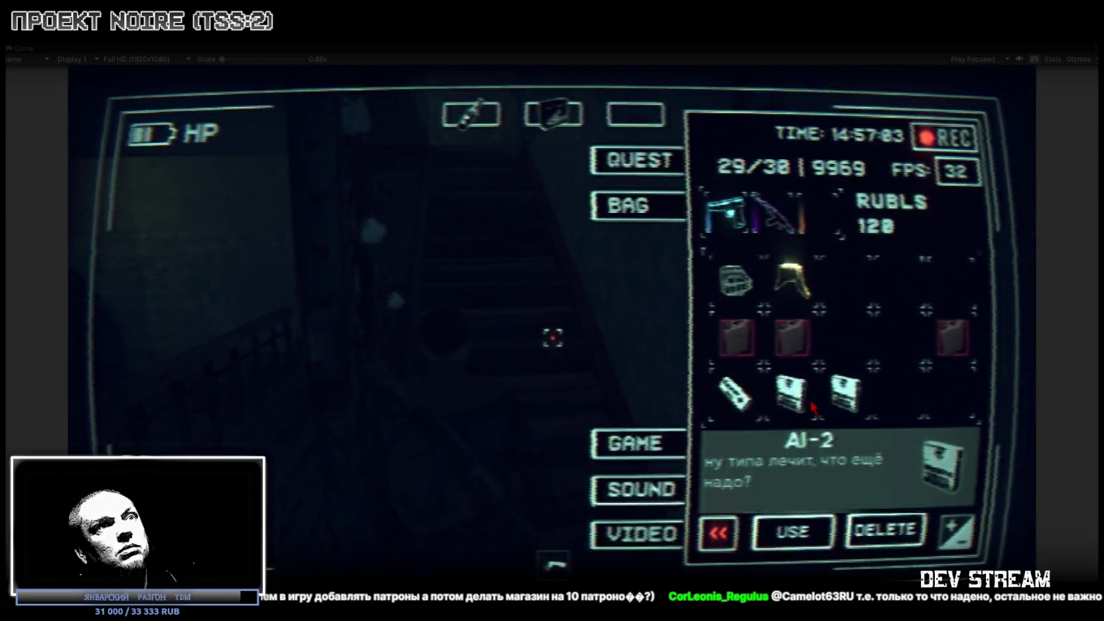
left_click(790, 524)
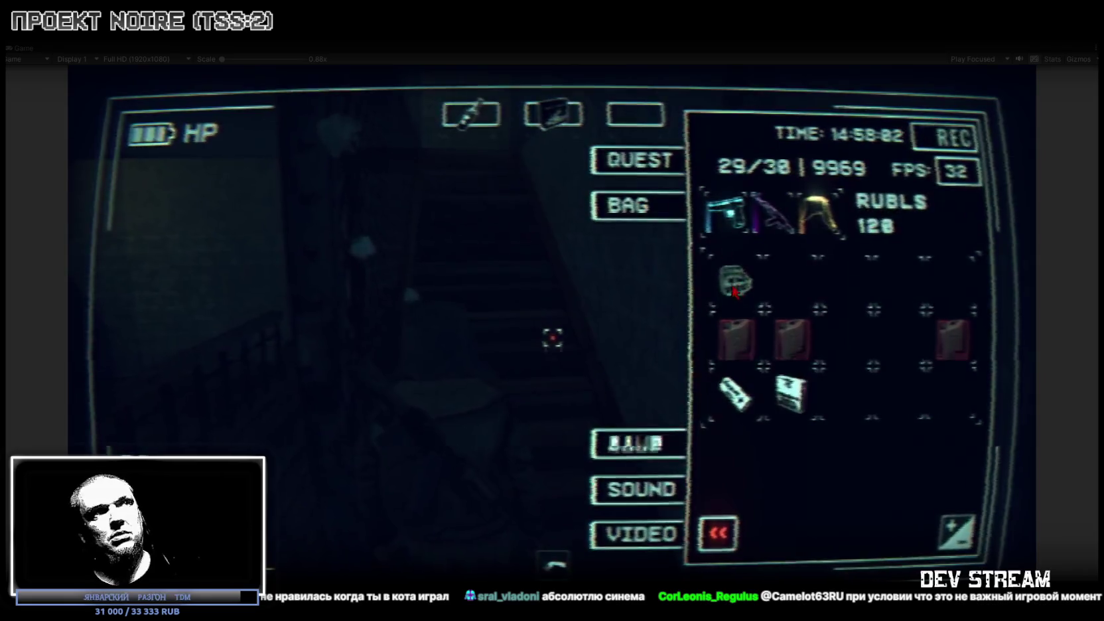
key("Tab")
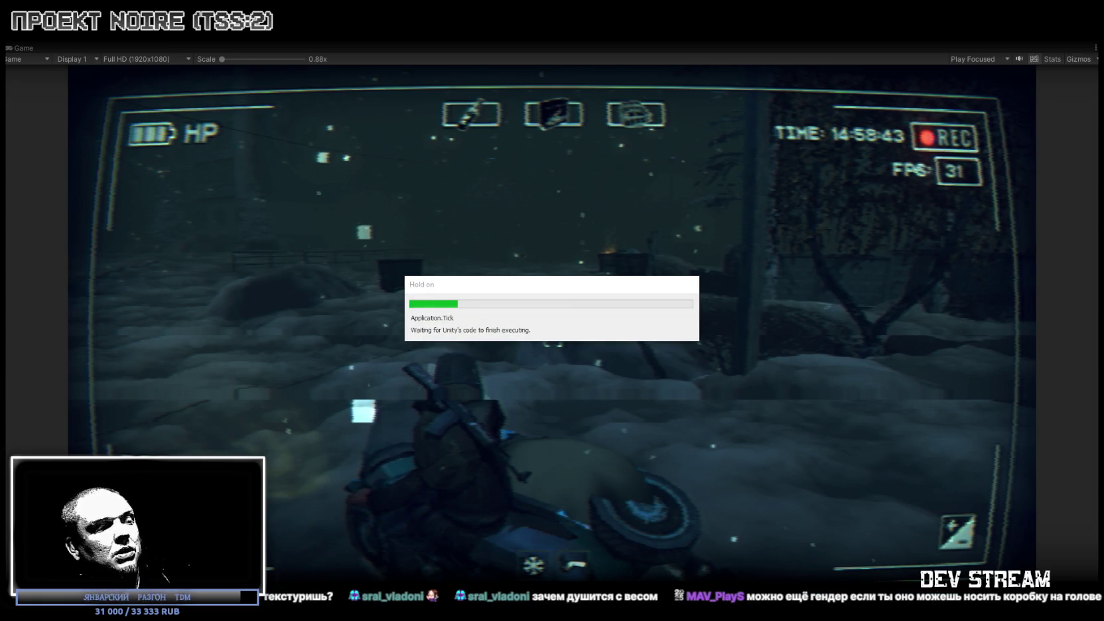
Scroll down while the snowy outdoor scene with the motorbike finishes loading.
scroll(659, 267, "down", 8)
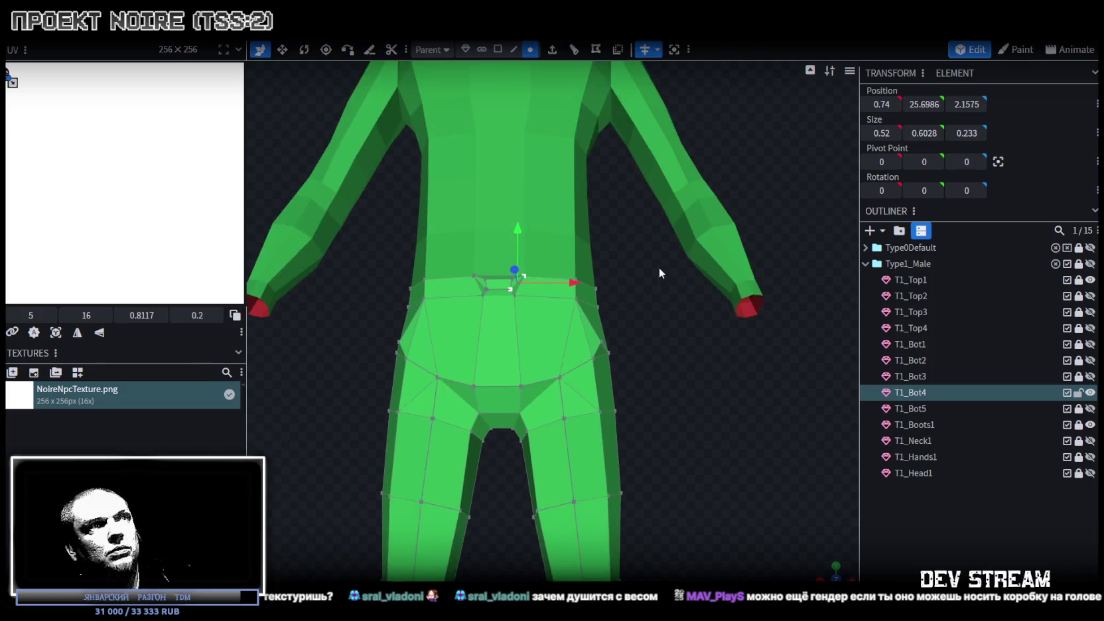
Orbit and zoom over the green NPC body, save NoireNPC.bbmodel, and snap to front view.
mouse_move(659, 267)
left_mouse_down()
mouse_move(465, 259)
mouse_move(768, 218)
mouse_move(597, 219)
mouse_move(799, 210)
mouse_move(691, 196)
mouse_move(696, 208)
mouse_move(675, 207)
mouse_move(738, 211)
mouse_move(730, 202)
left_mouse_up()
scroll(682, 197, "up", 3)
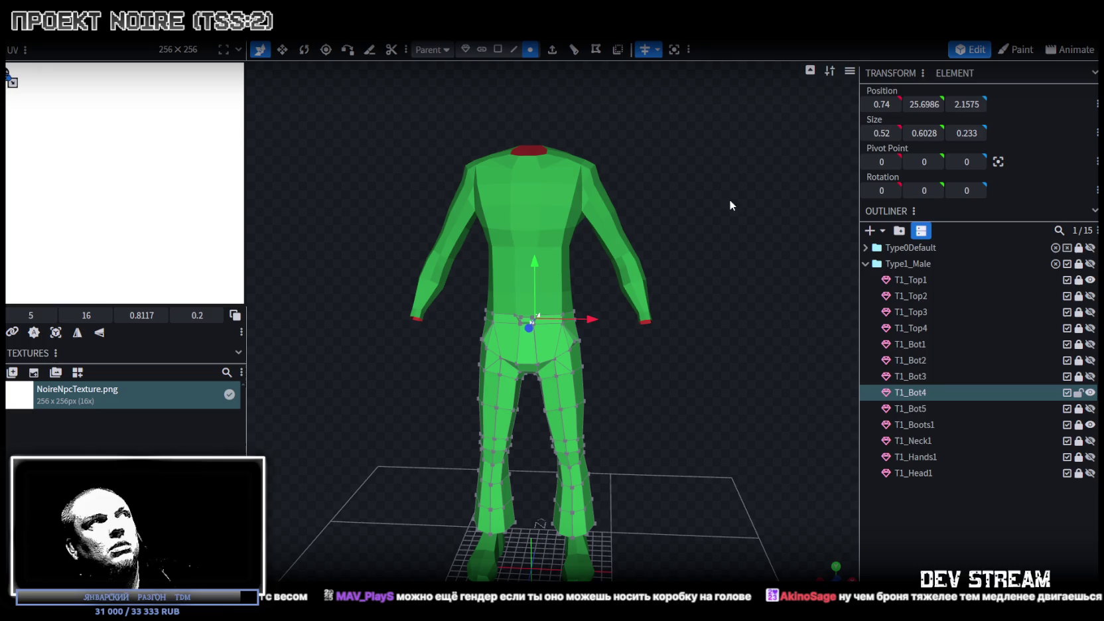
left_click_drag(694, 157, 657, 159)
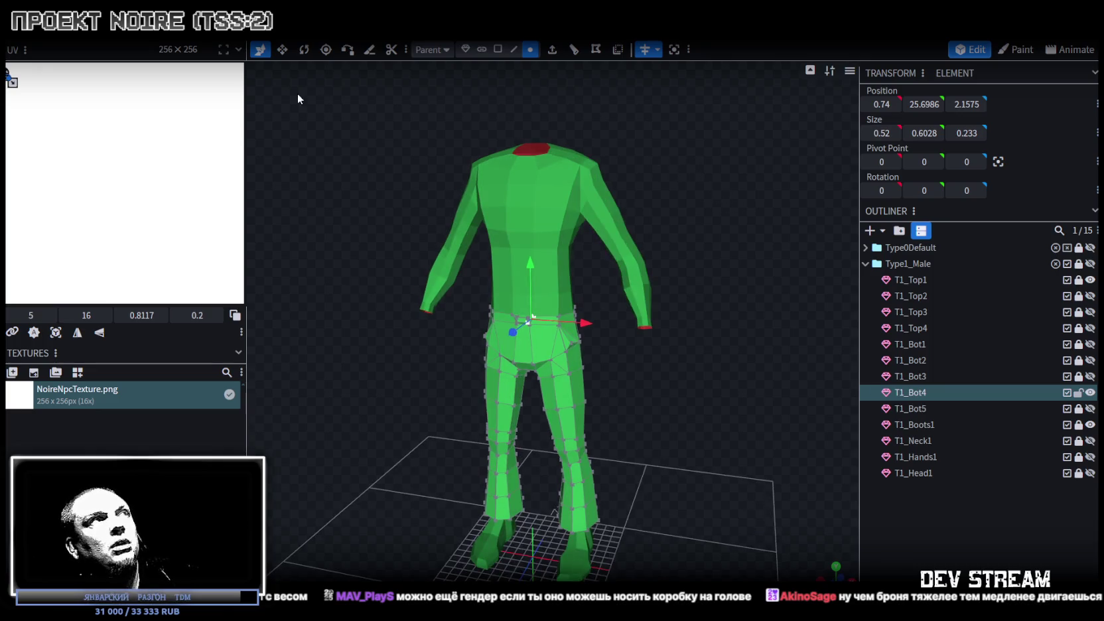
key("ctrl+s")
key("ctrl+w")
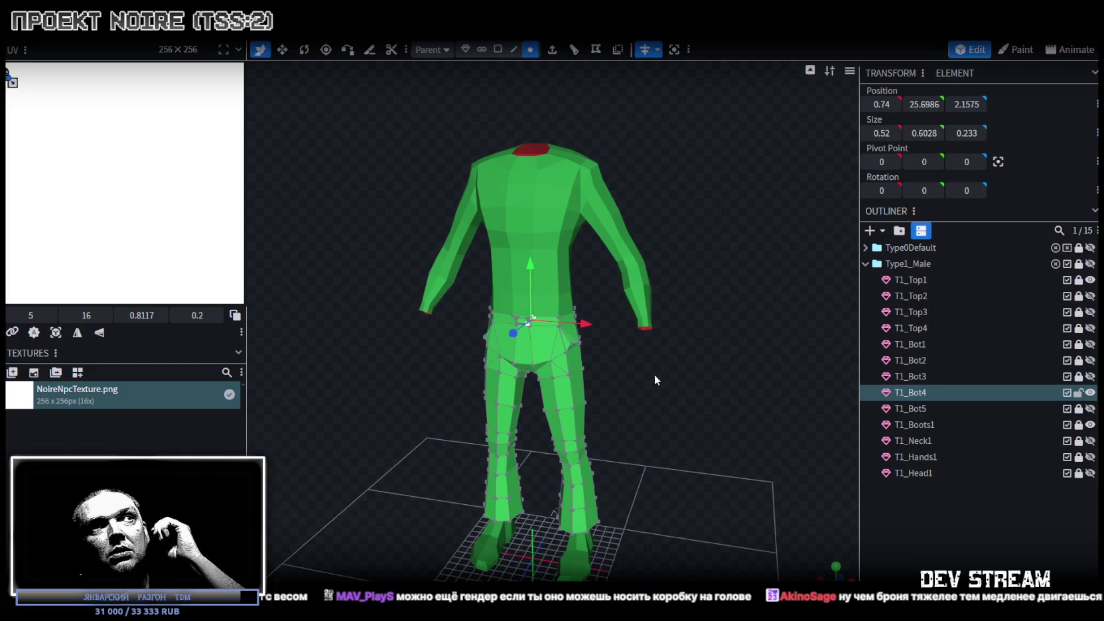
key("KP_1")
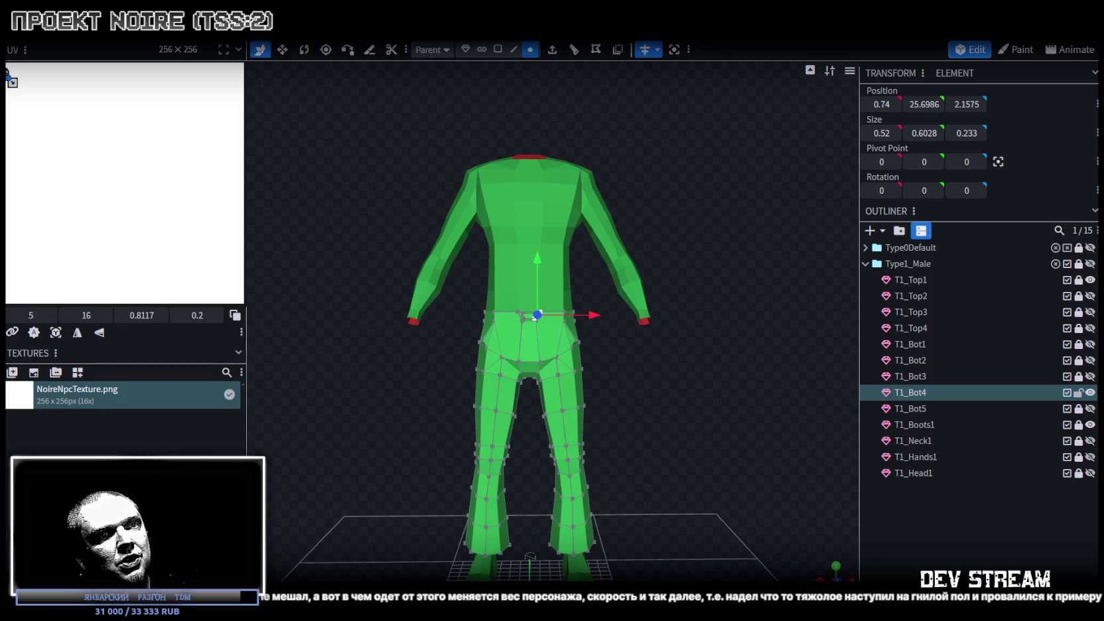
Switch from Blockbench to the browser showing Sketchfab's Male Lowpoly Base Mesh page.
key("alt+Tab")
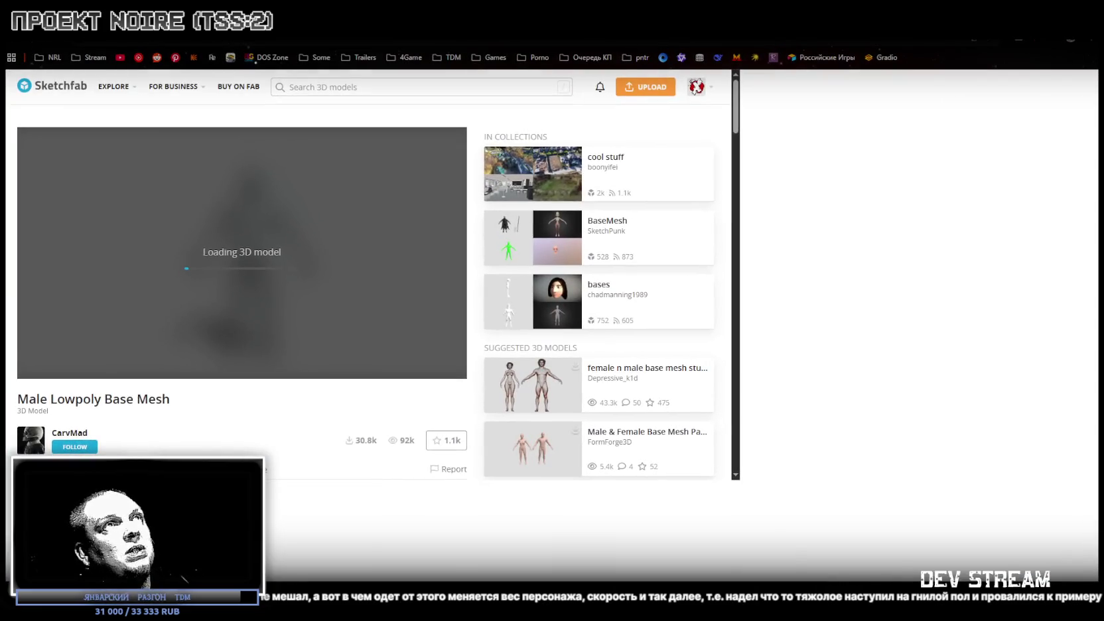
Orbit and zoom the Male Lowpoly Base Mesh to view its back and front.
key("Escape")
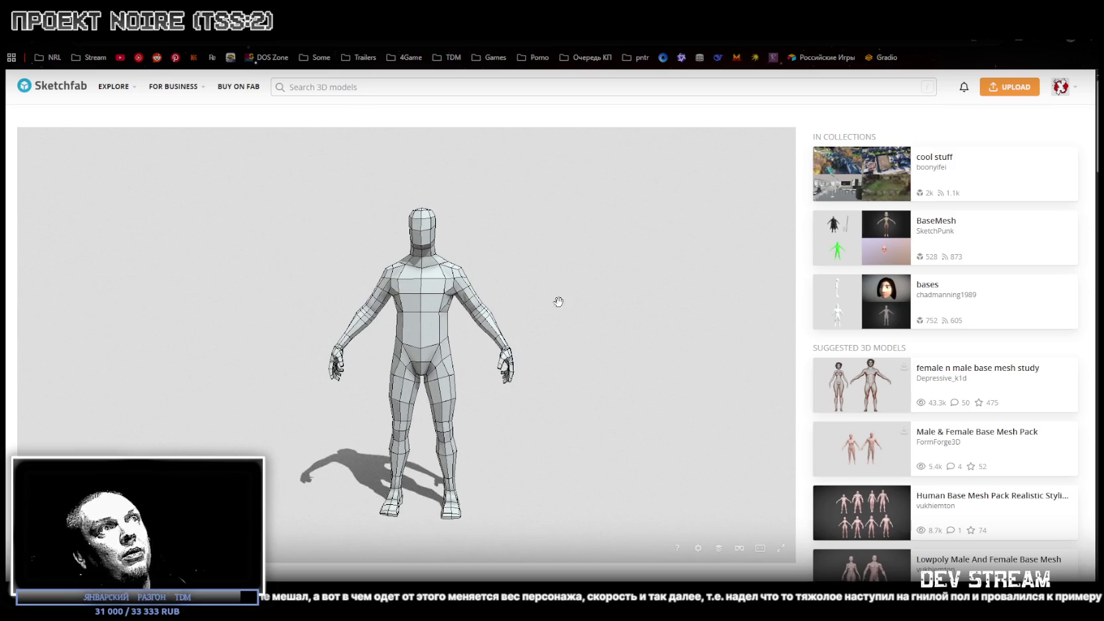
mouse_move(557, 302)
left_mouse_down()
mouse_move(415, 310)
mouse_move(494, 279)
mouse_move(541, 342)
mouse_move(573, 220)
mouse_move(607, 380)
mouse_move(546, 340)
mouse_move(544, 326)
mouse_move(555, 406)
mouse_move(547, 482)
mouse_move(498, 449)
mouse_move(338, 168)
left_mouse_up()
scroll(493, 279, "up", 5)
scroll(540, 352, "down", 5)
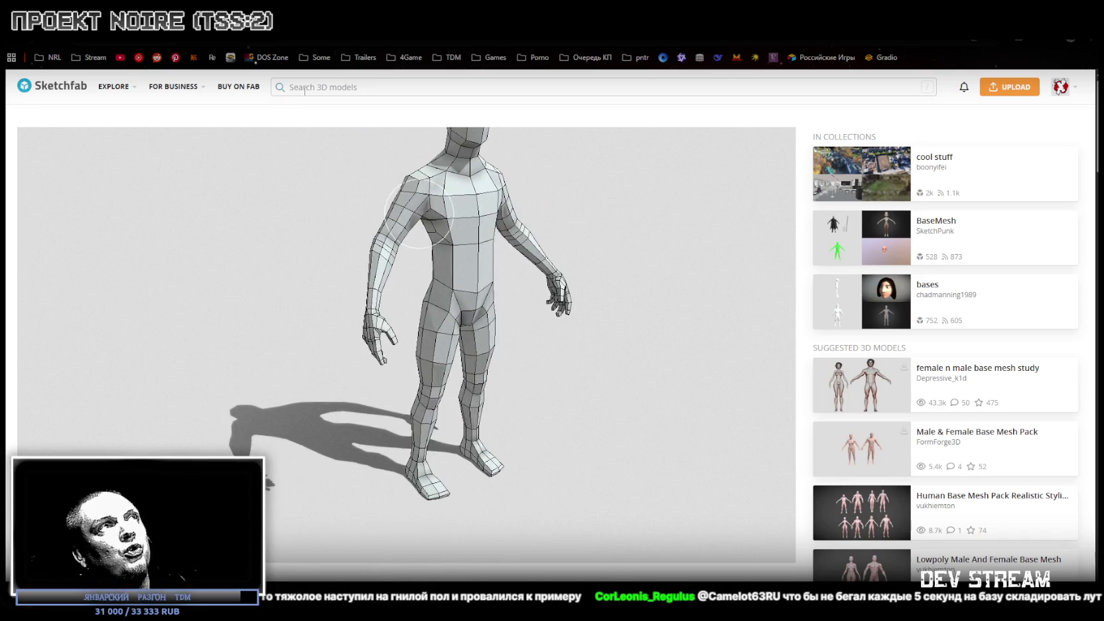
mouse_move(477, 261)
left_mouse_down()
mouse_move(522, 315)
mouse_move(451, 349)
left_mouse_up()
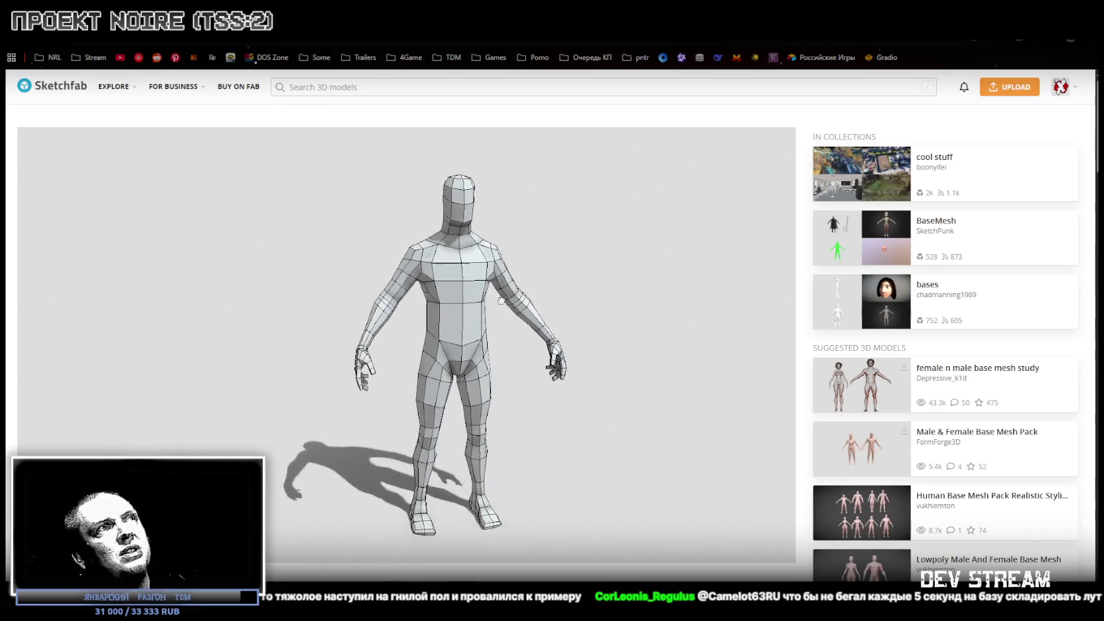
scroll(73, 368, "down", 4)
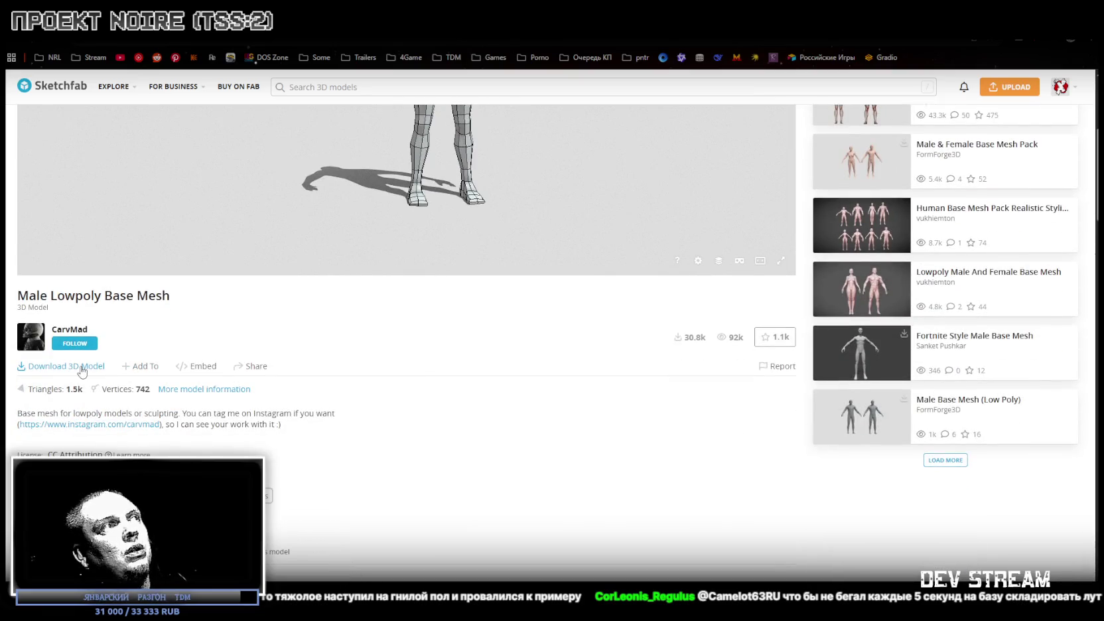
Dismiss the address bar suggestions and scroll the page to the model details.
left_click(431, 33)
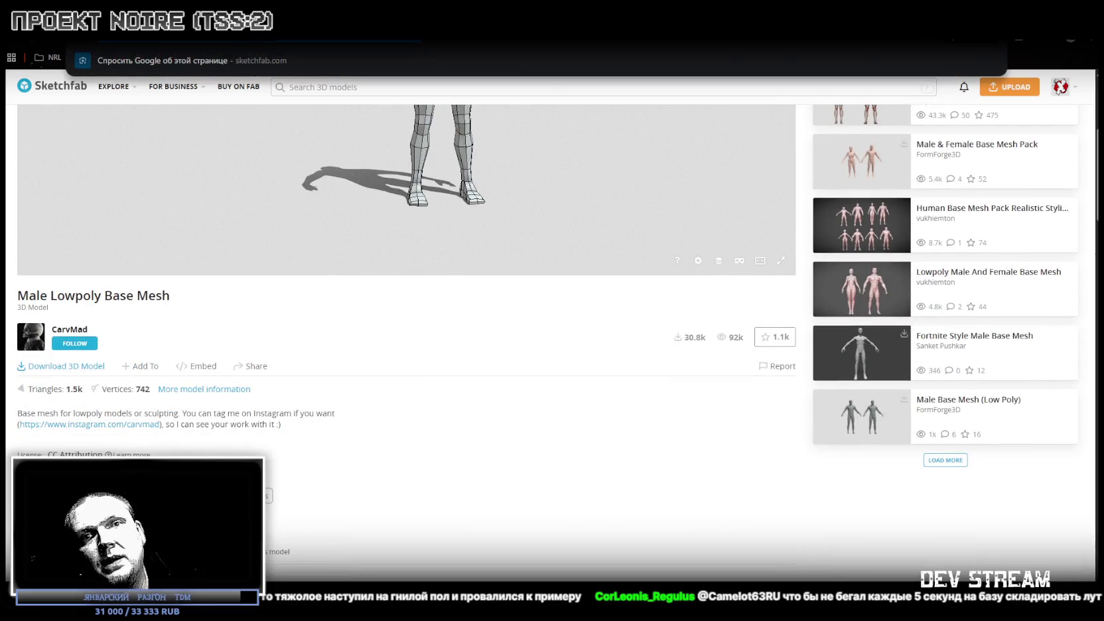
key("Escape")
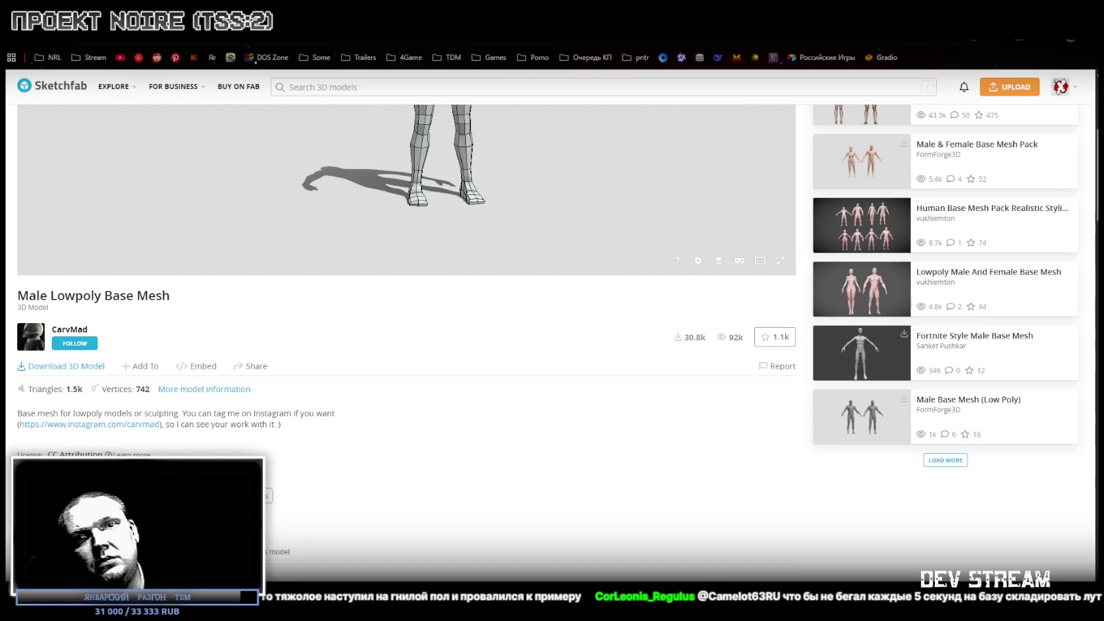
scroll(420, 310, "down", 2)
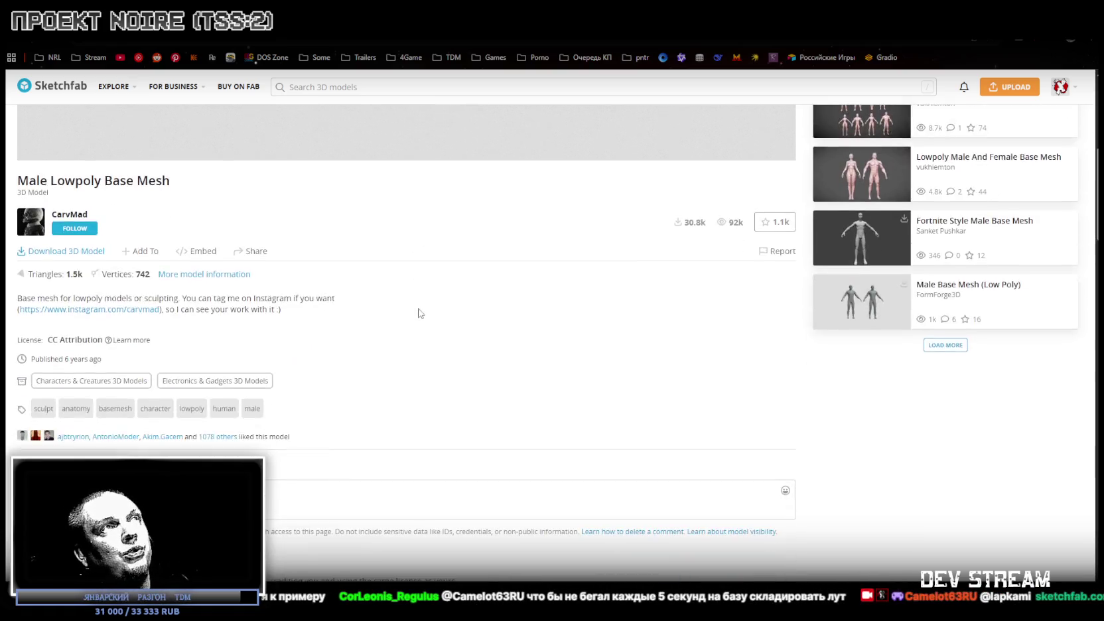
scroll(449, 373, "up", 5)
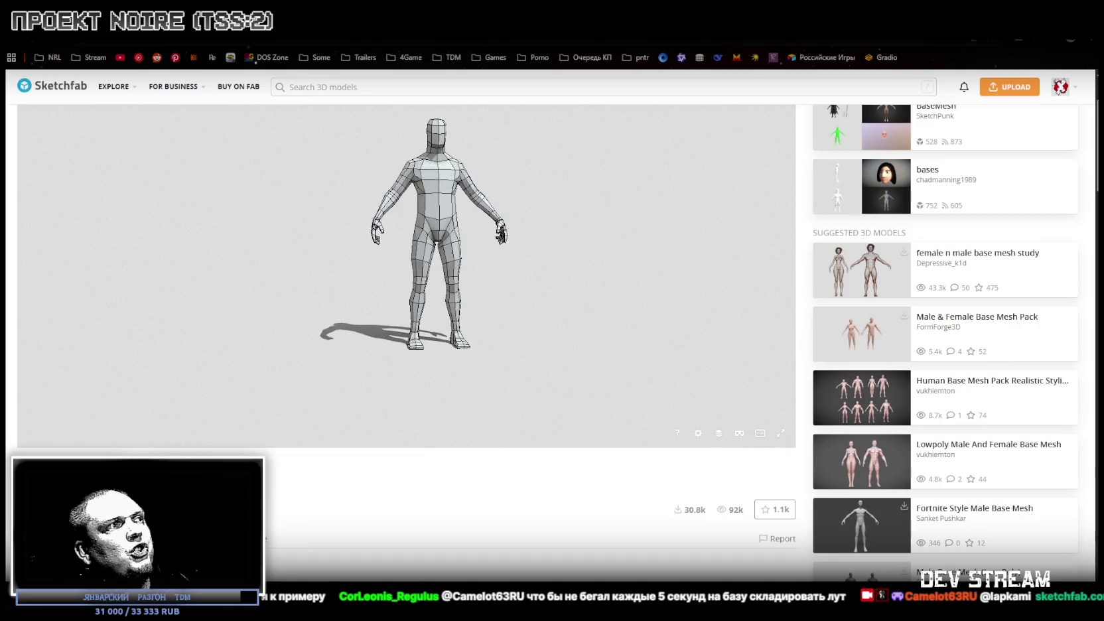
left_click(281, 474)
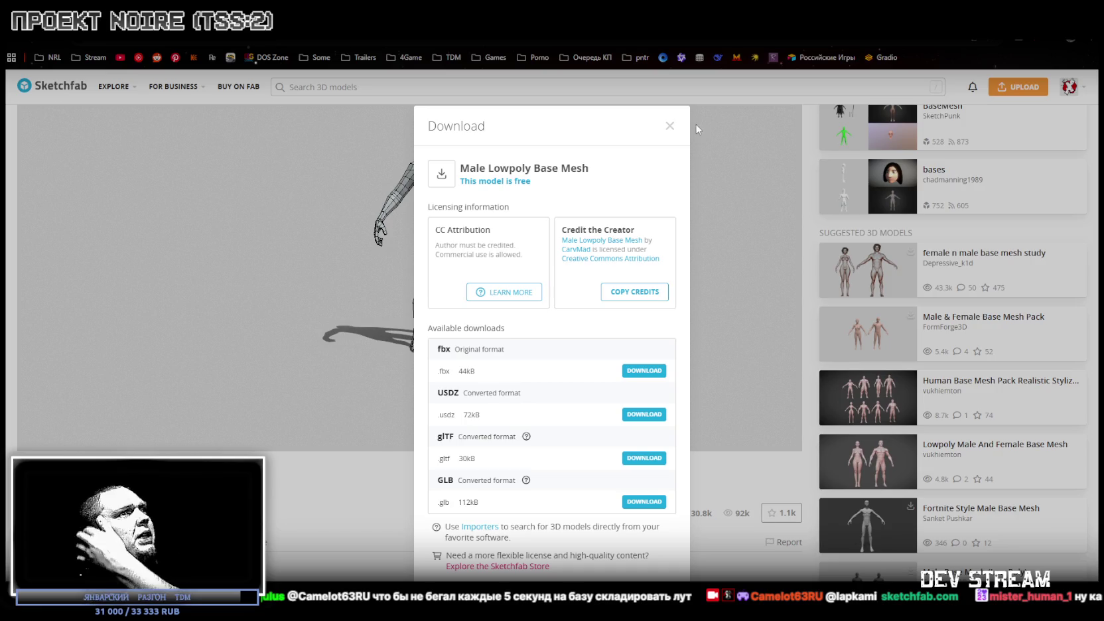
left_click(670, 126)
scroll(584, 323, "up", 5)
mouse_move(450, 225)
left_mouse_down()
mouse_move(493, 345)
mouse_move(599, 331)
mouse_move(505, 323)
mouse_move(490, 375)
mouse_move(461, 343)
mouse_move(415, 352)
left_mouse_up()
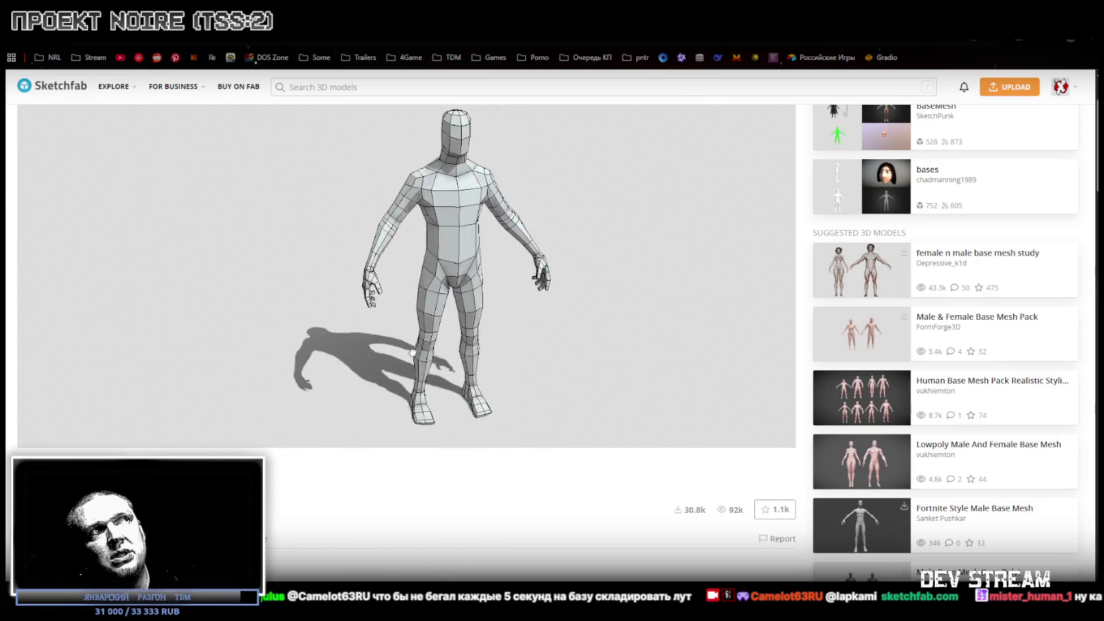
mouse_move(636, 227)
left_mouse_down()
mouse_move(566, 254)
mouse_move(592, 247)
mouse_move(562, 289)
mouse_move(420, 305)
mouse_move(419, 295)
mouse_move(444, 294)
mouse_move(460, 307)
mouse_move(545, 303)
mouse_move(508, 303)
mouse_move(532, 298)
mouse_move(515, 308)
mouse_move(501, 237)
mouse_move(505, 308)
mouse_move(488, 301)
mouse_move(507, 308)
left_mouse_up()
scroll(592, 248, "up", 3)
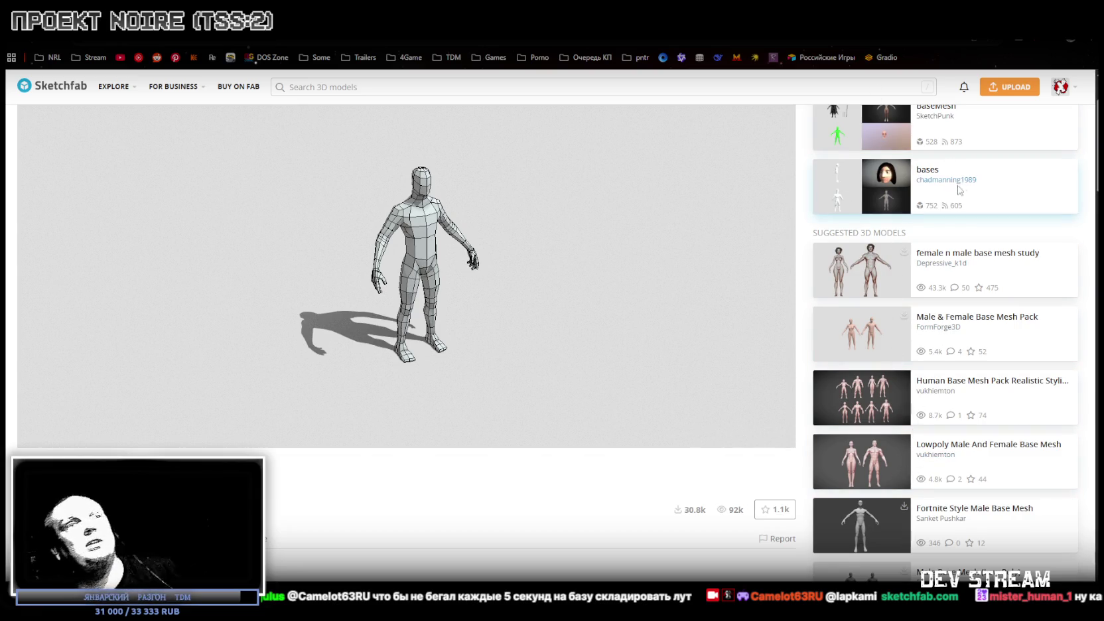
key("alt+Tab")
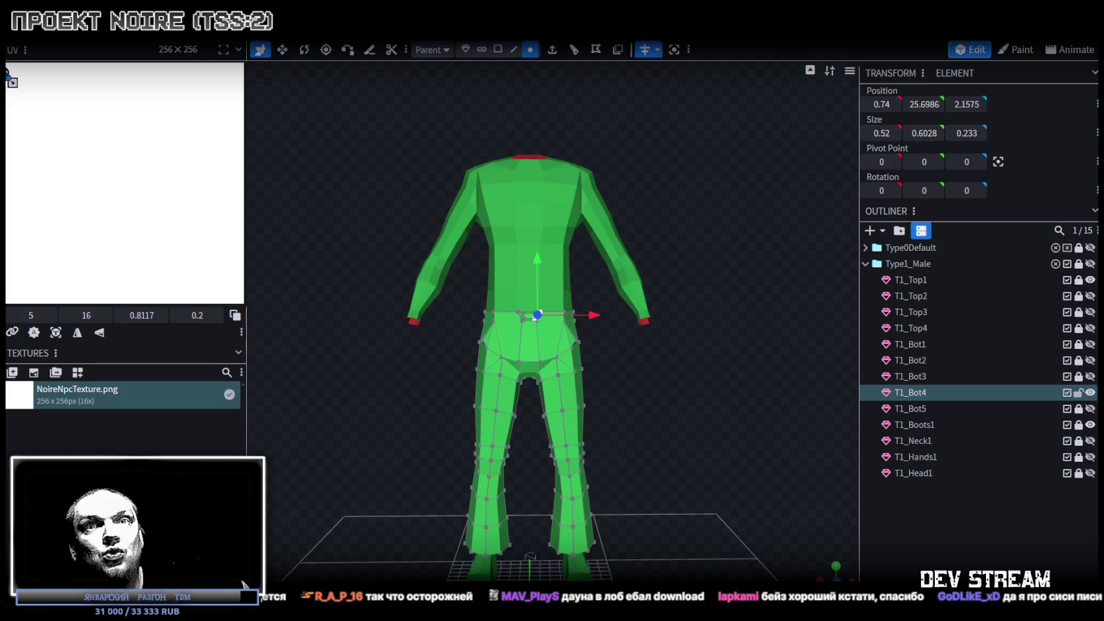
Import TestFBX4.png from the file dialog as a second model texture.
scroll(585, 261, "up", 2)
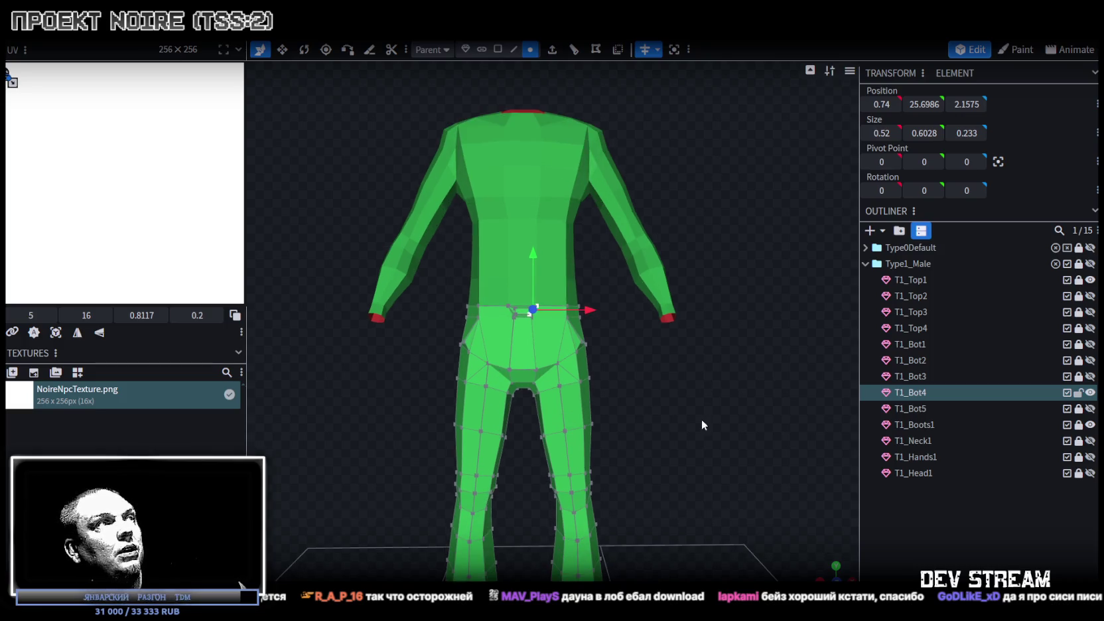
scroll(701, 418, "up", 3)
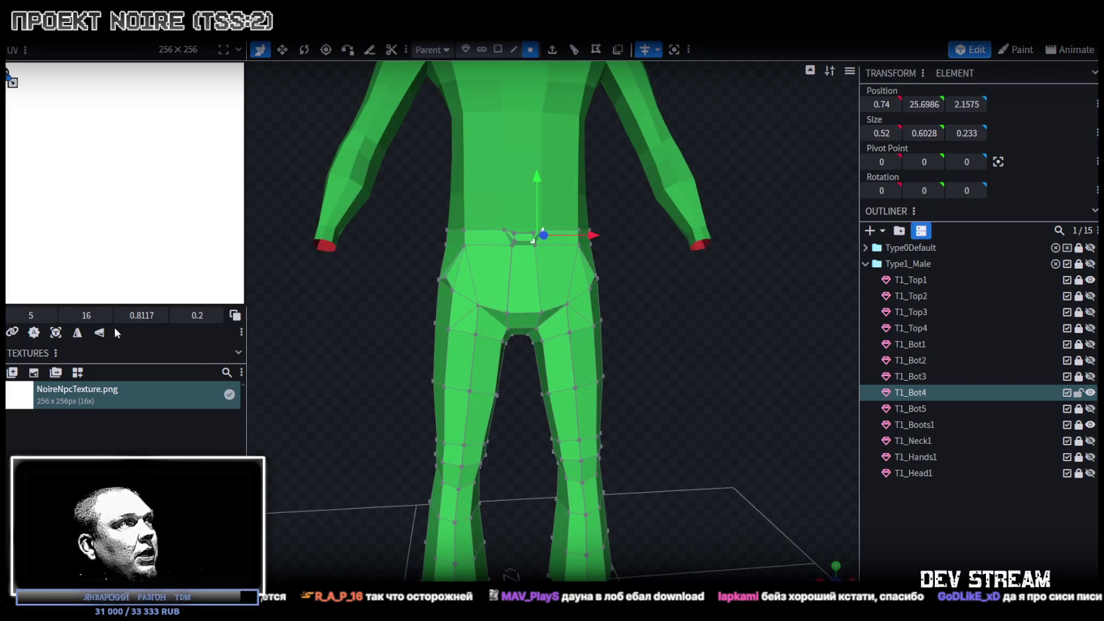
left_click(12, 372)
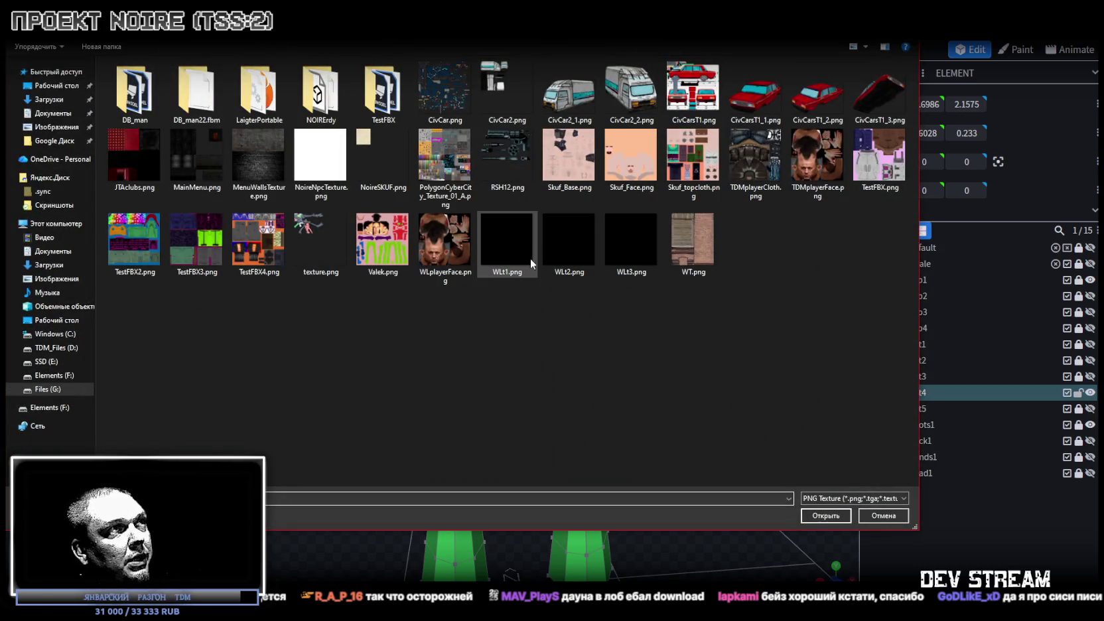
double_click(256, 256)
scroll(631, 335, "down", 3)
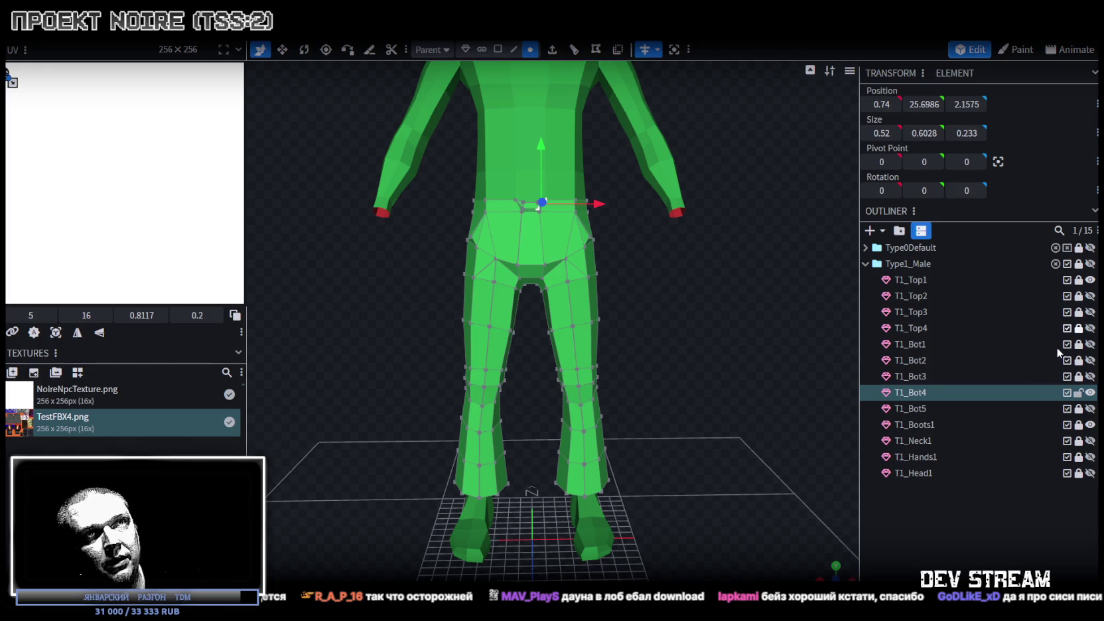
Lock and hide T1_Bot4, show and unlock T1_Bot3, and select all its faces.
left_click(1079, 392)
left_click(1090, 392)
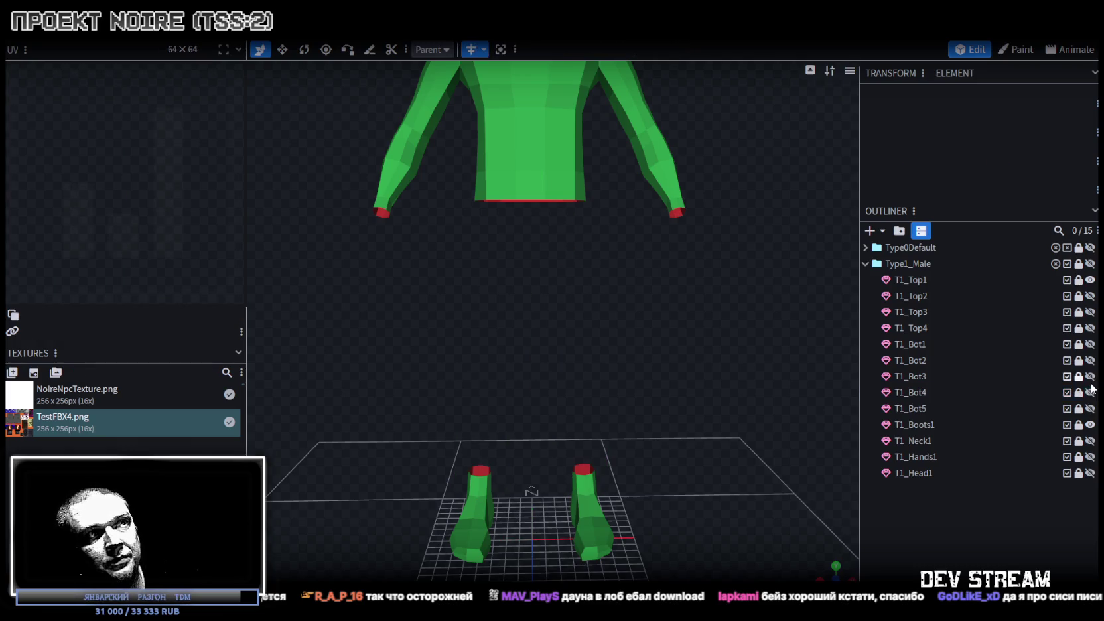
left_click(1090, 376)
left_click(1079, 376)
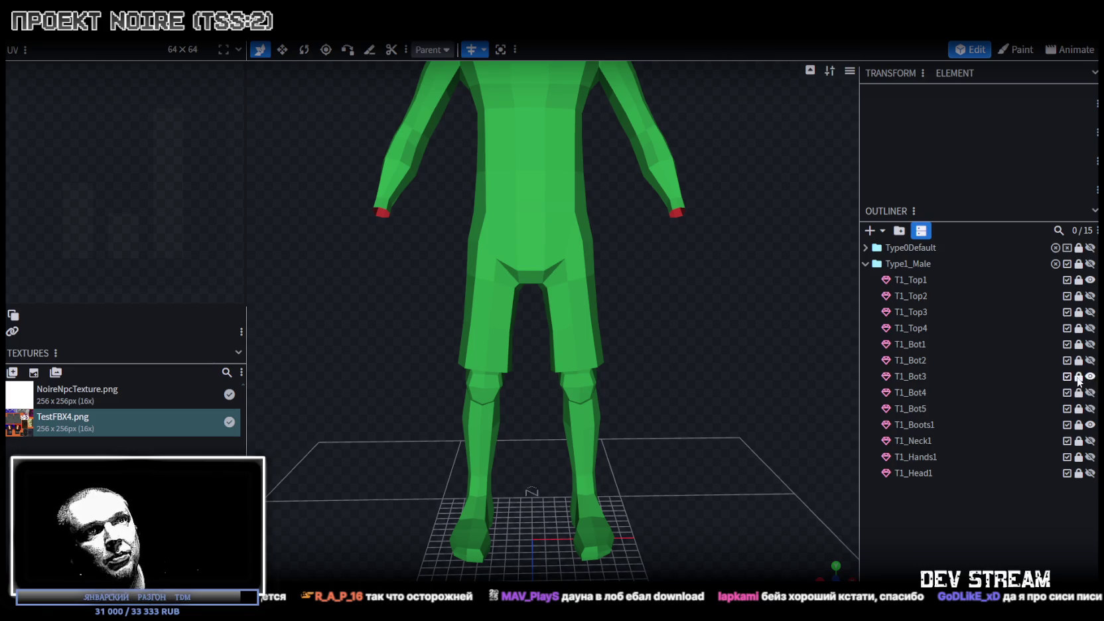
left_click(911, 376)
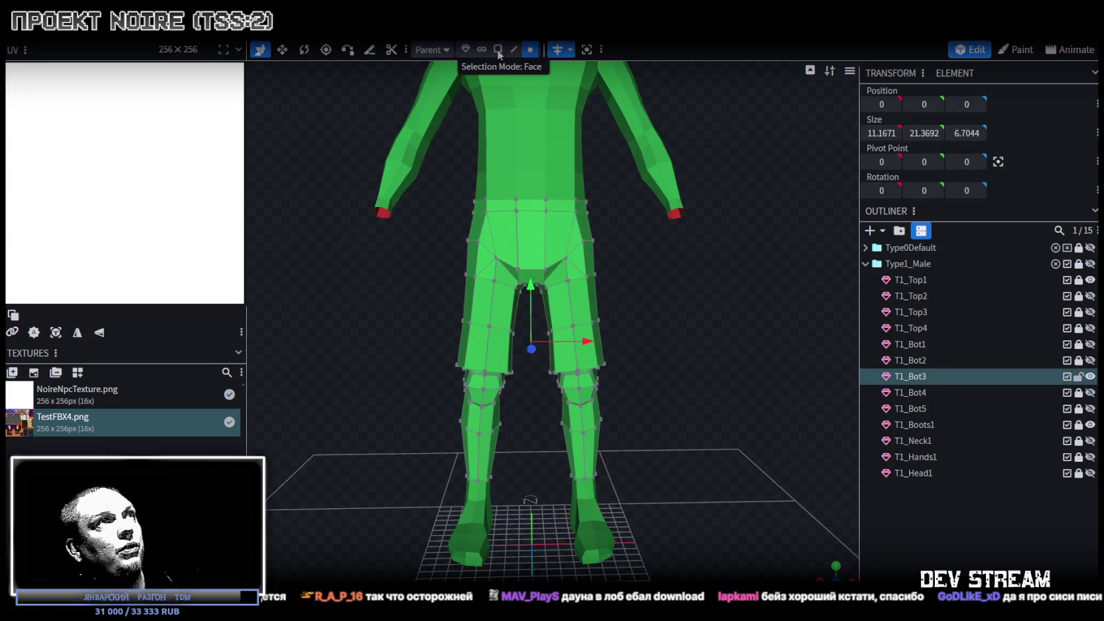
double_click(582, 300)
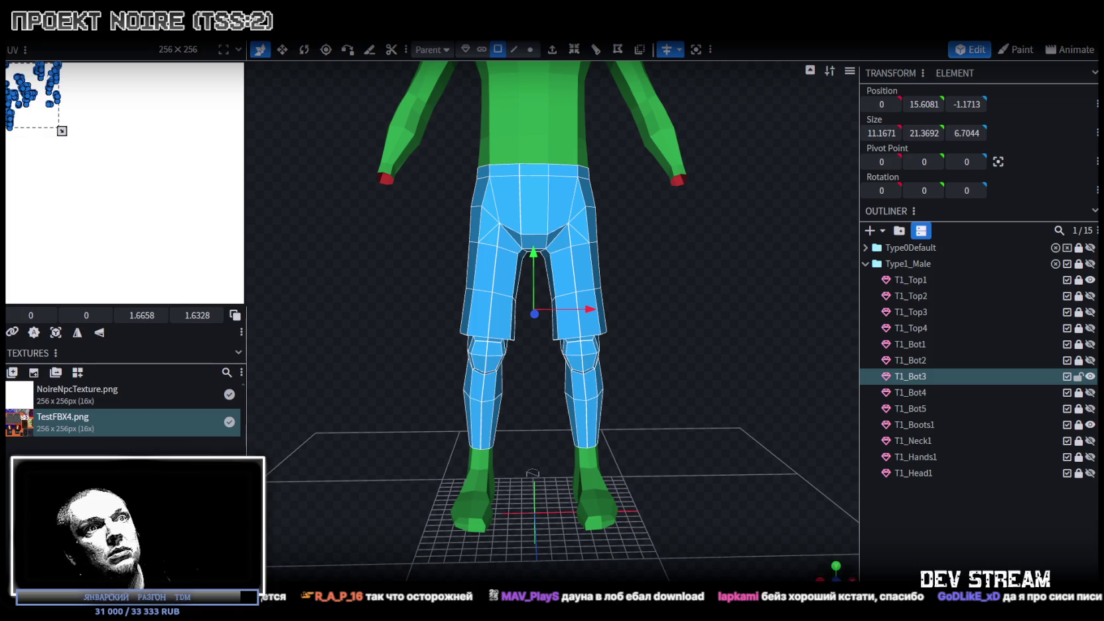
Project T1_Bot3's UVs from view, assign the TestFBX4 texture, and enlarge the UV island.
scroll(786, 491, "up", 5)
scroll(730, 399, "down", 5)
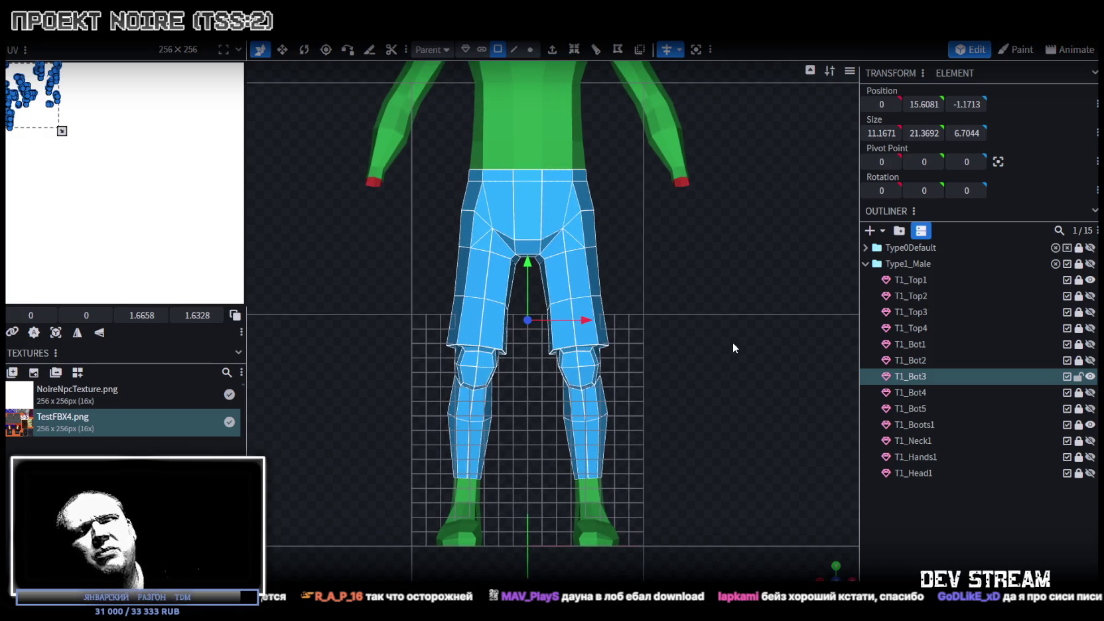
left_click(55, 332)
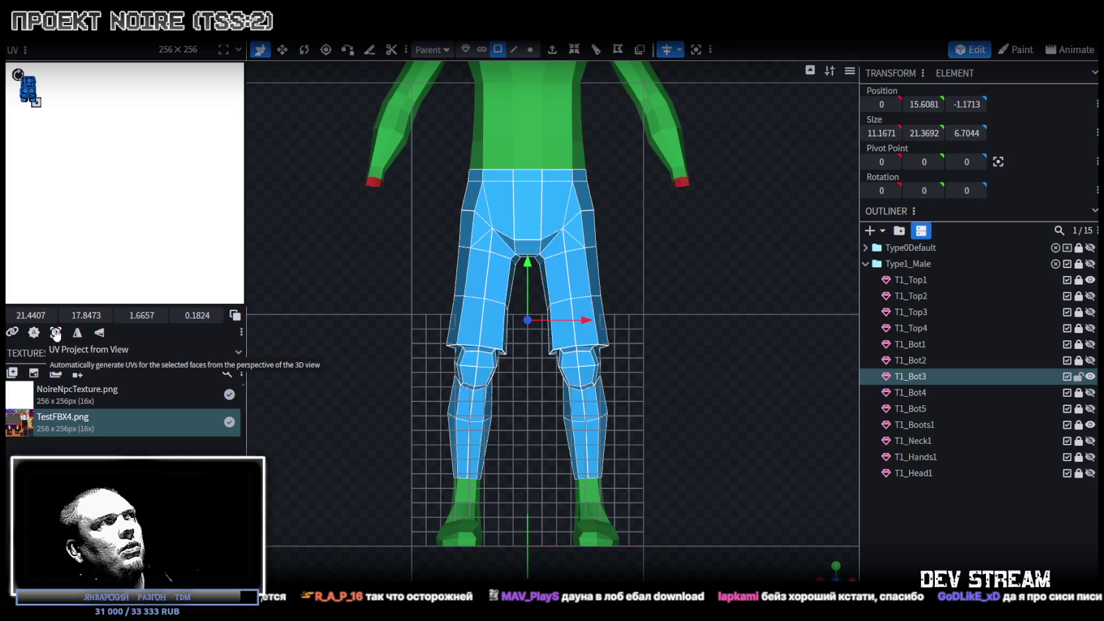
right_click(922, 386)
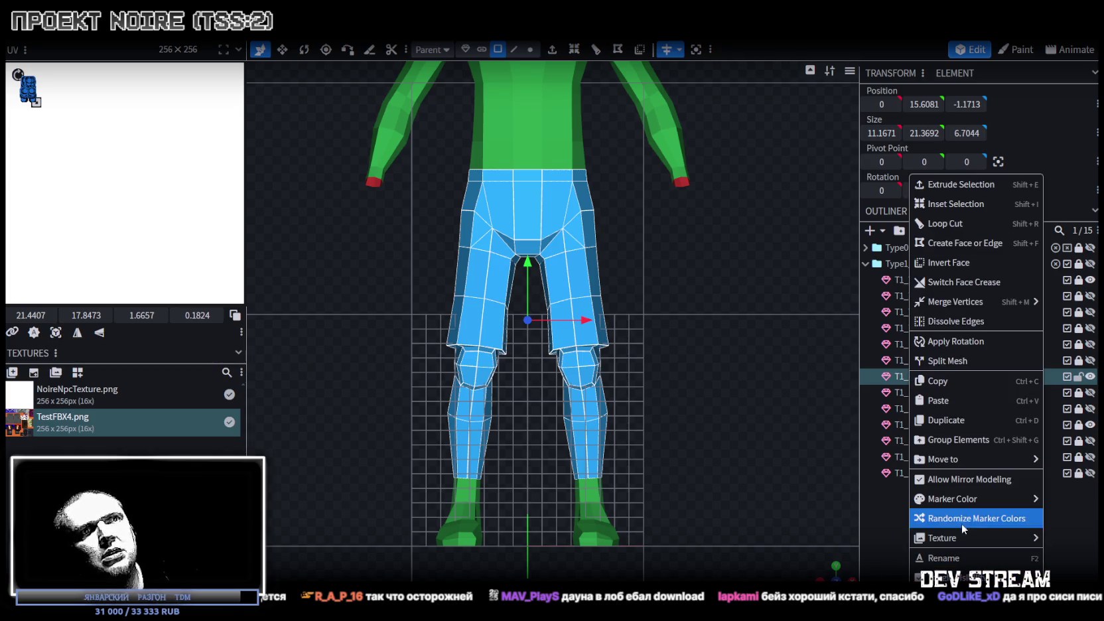
mouse_move(952, 539)
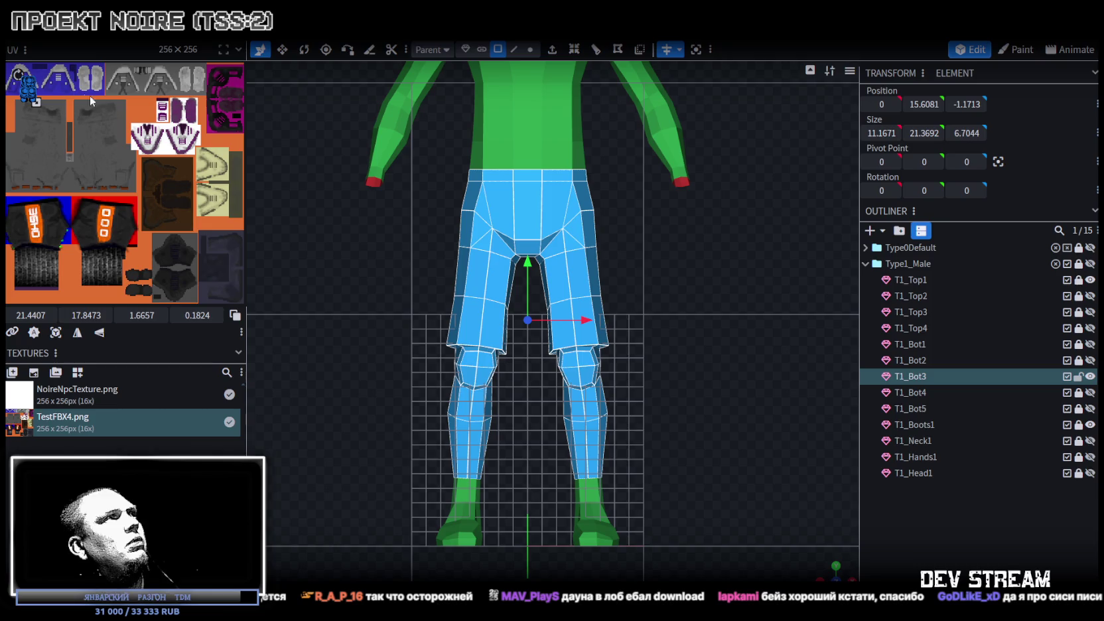
scroll(79, 118, "up", 3)
left_click_drag(53, 108, 118, 162)
scroll(159, 208, "down", 2)
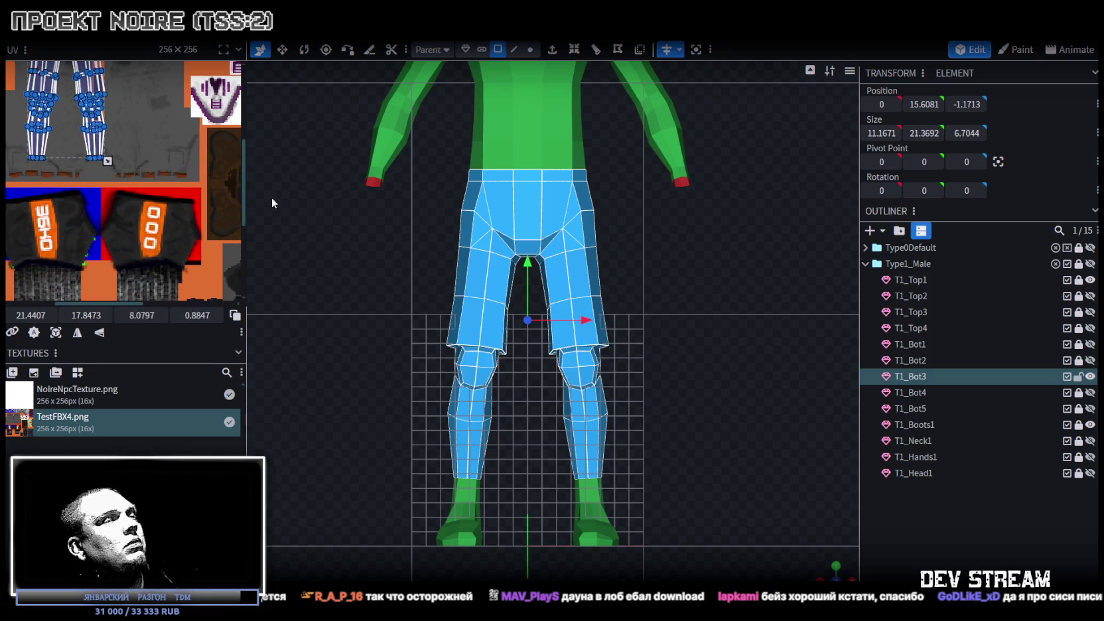
Re-project the leg UVs from side view, stretch the island tall, and move it onto the shorts area.
key("KP_3")
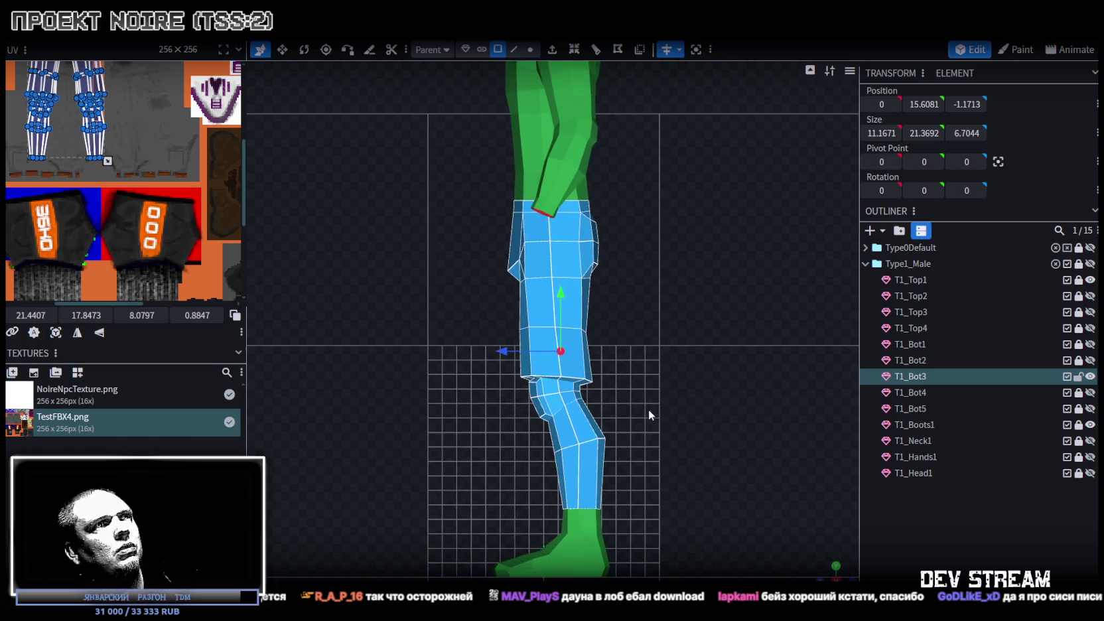
left_click(56, 332)
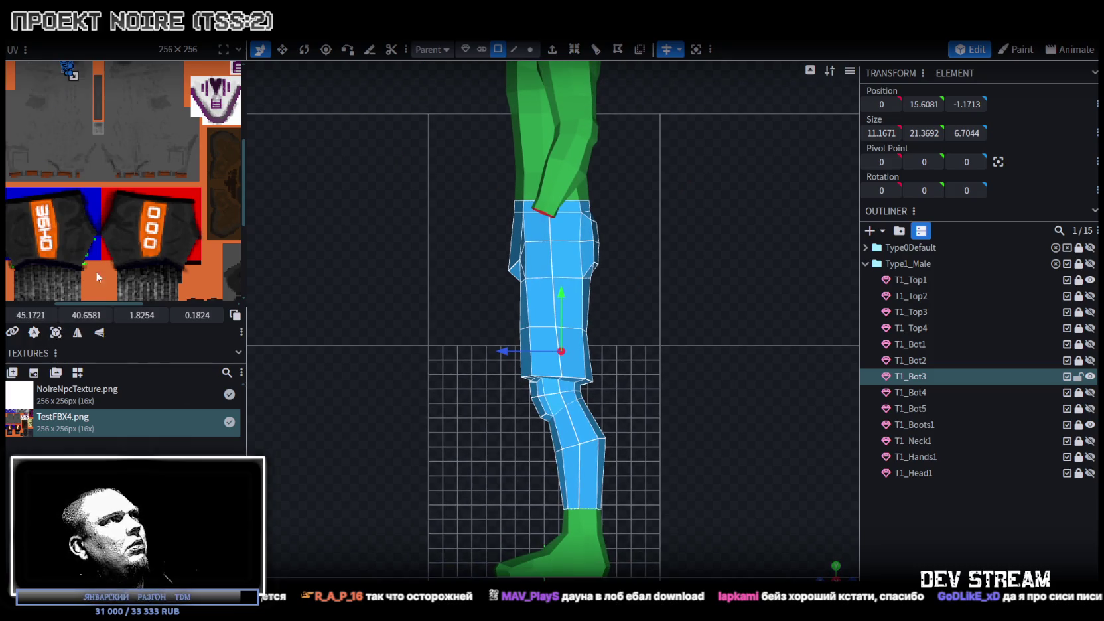
scroll(85, 119, "up", 2)
left_click_drag(80, 108, 123, 249)
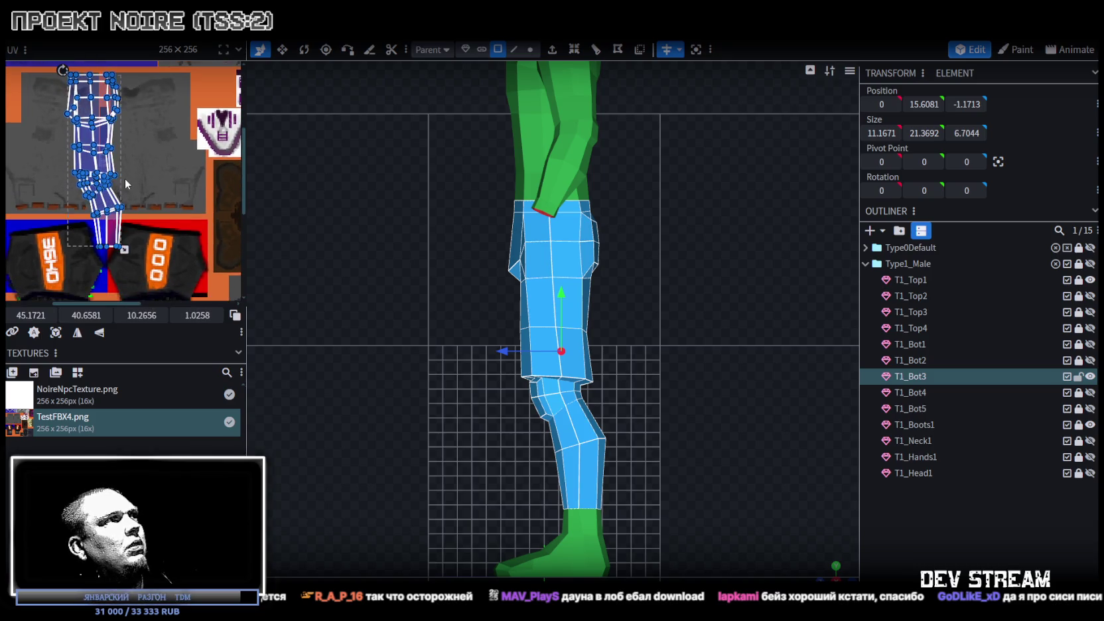
scroll(100, 166, "down", 1)
left_click_drag(84, 118, 154, 186)
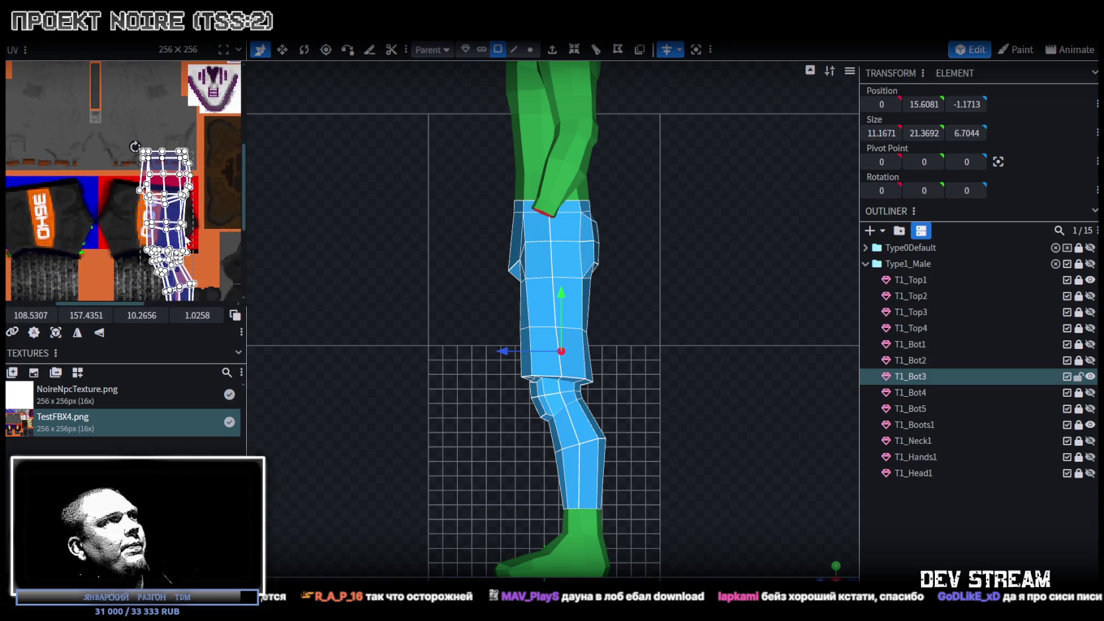
scroll(189, 190, "down", 2)
scroll(215, 209, "up", 1)
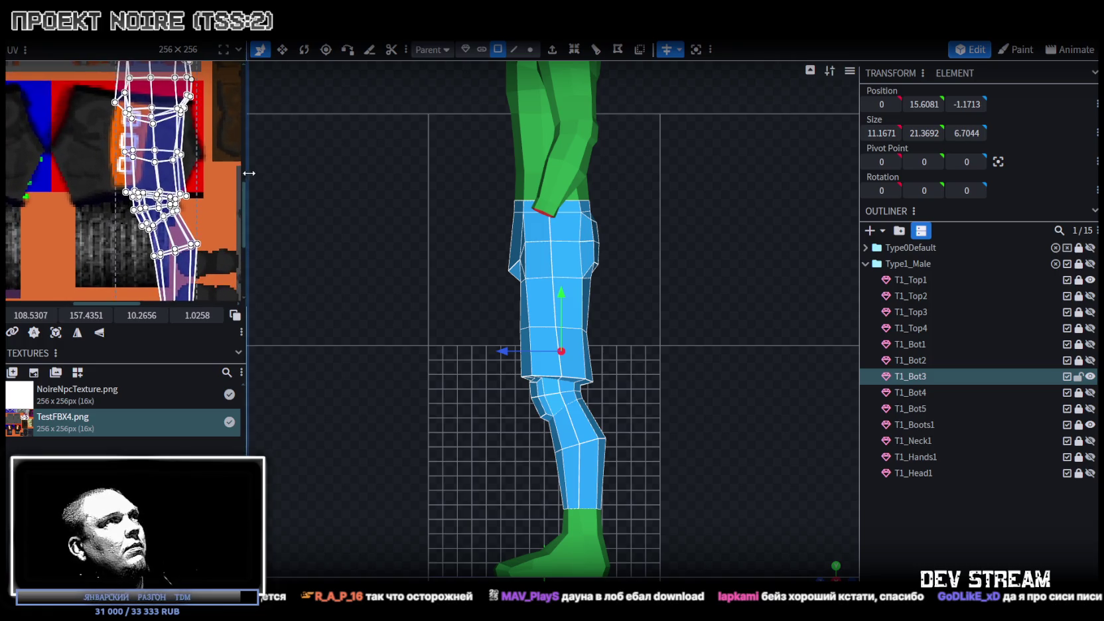
left_click_drag(246, 172, 569, 199)
scroll(422, 297, "down", 1)
left_click_drag(417, 426, 396, 412)
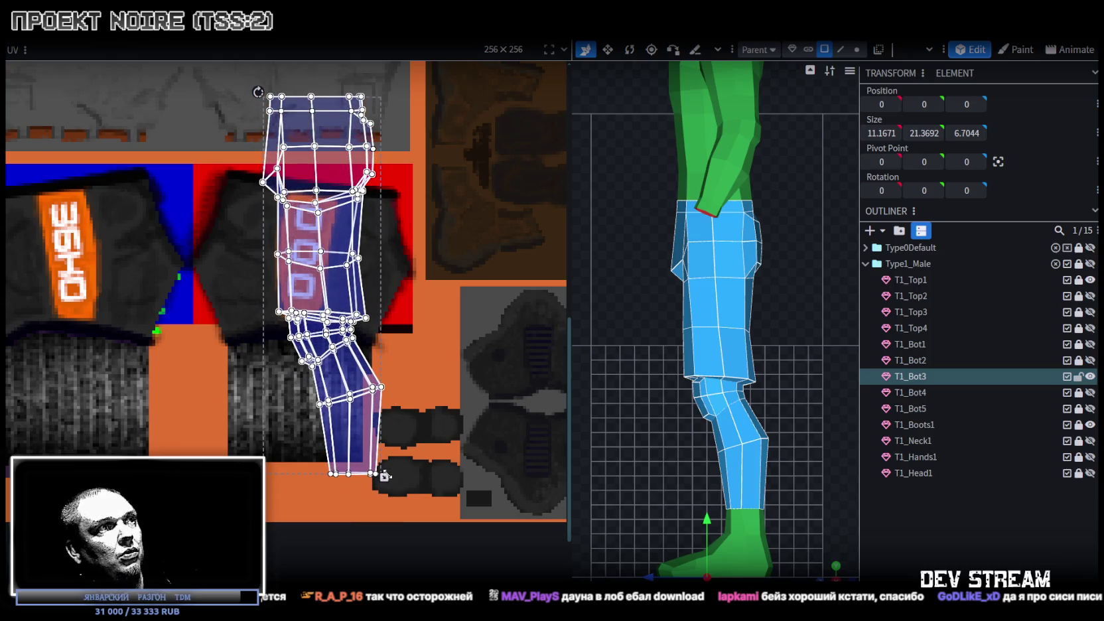
Shrink, reposition and enlarge the UV island over the red and black shorts print.
mouse_move(384, 476)
left_mouse_down()
mouse_move(359, 440)
mouse_move(343, 370)
left_mouse_up()
mouse_move(309, 219)
left_mouse_down()
mouse_move(292, 302)
mouse_move(279, 306)
left_mouse_up()
left_click_drag(309, 432, 356, 463)
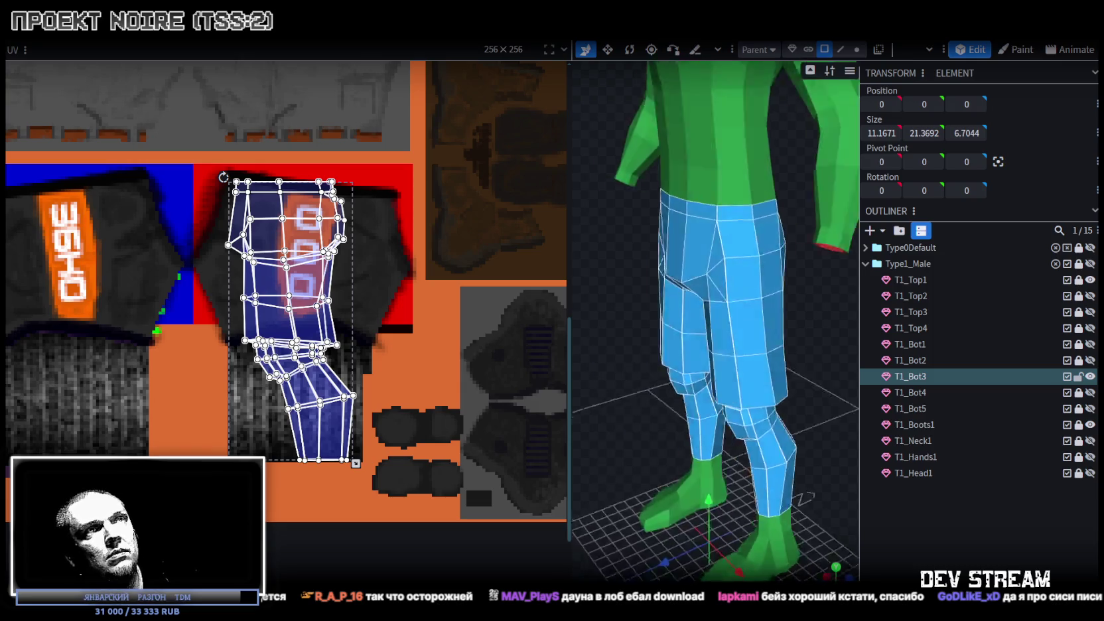
Deselect and orbit the model to check the black shorts with the orange '000' stripe.
left_click(807, 390)
left_click(807, 389)
scroll(807, 389, "up", 3)
mouse_move(806, 390)
left_mouse_down()
mouse_move(772, 343)
mouse_move(614, 348)
mouse_move(664, 352)
left_mouse_up()
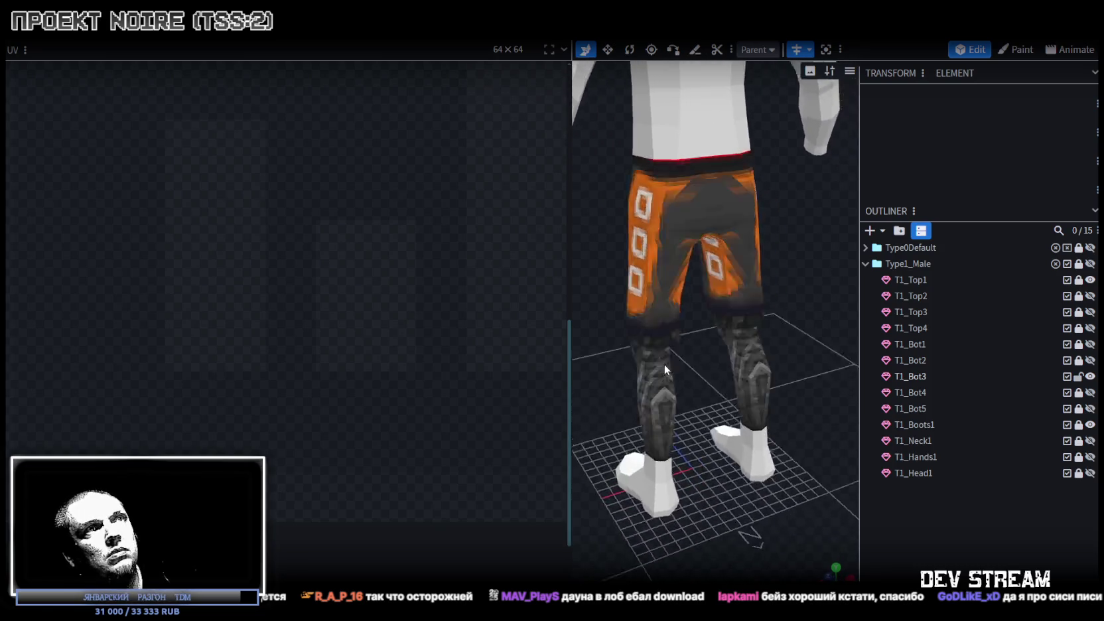
scroll(730, 358, "down", 3)
left_click_drag(770, 377, 687, 231)
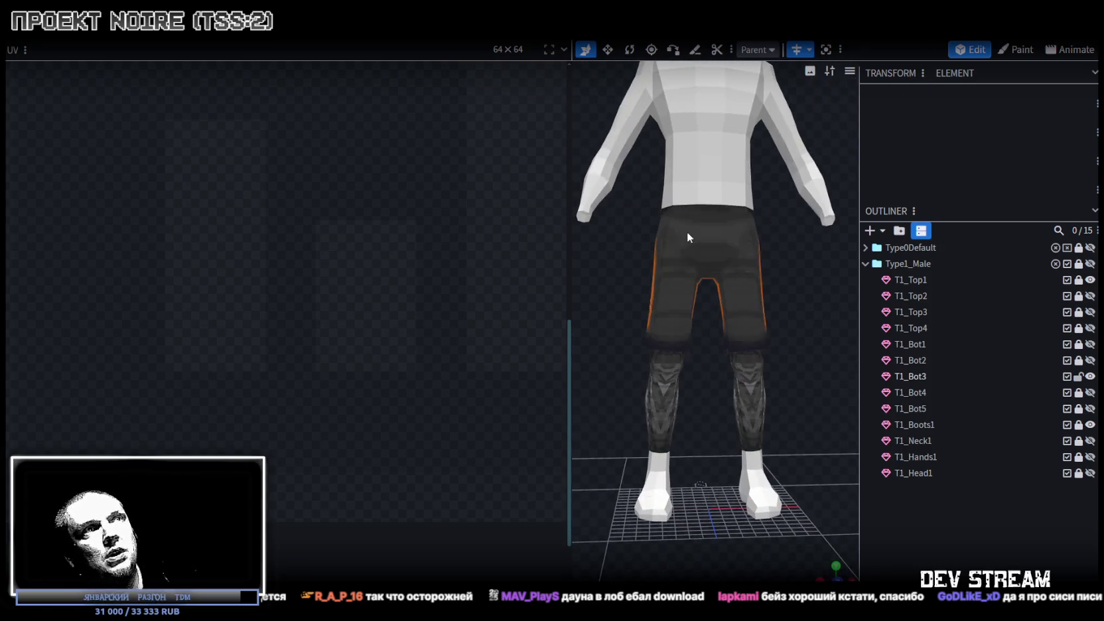
Select T1_Bot3, save and close NoireNPC.bbmodel, and return to Unity.
left_click(688, 240)
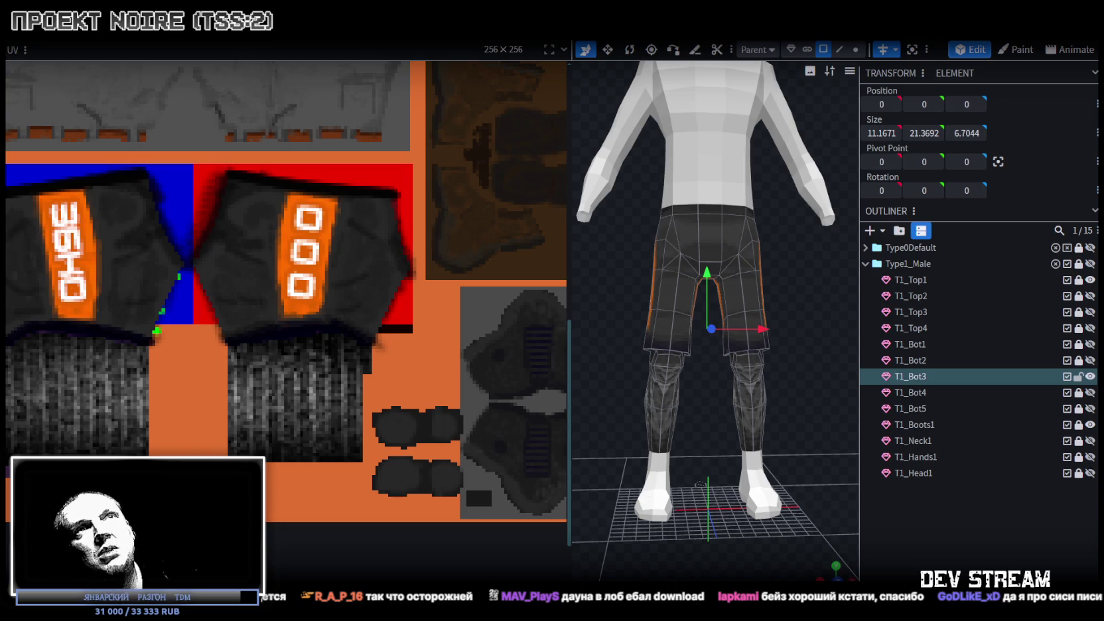
key("ctrl+s")
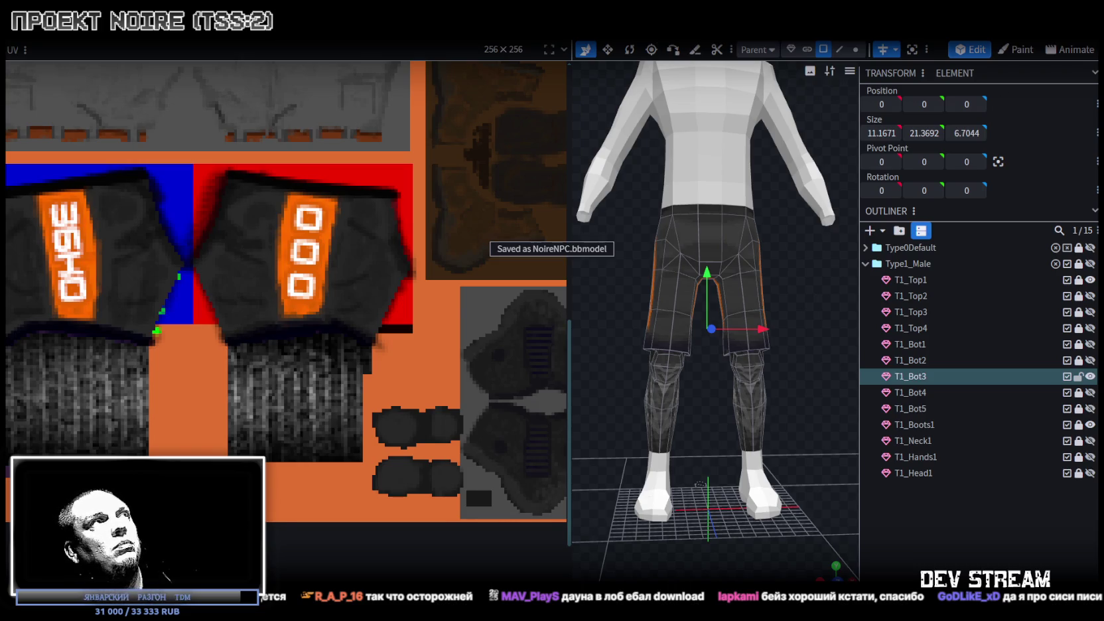
key("ctrl+w")
key("alt+Tab")
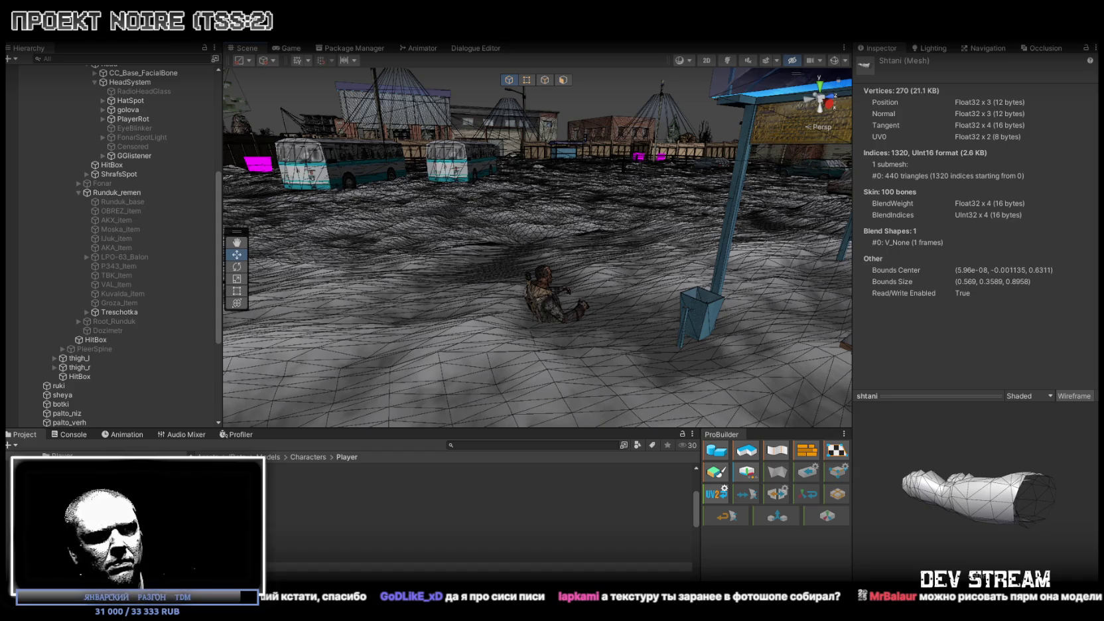
In the TDMchars2 project, expand the Fire group, unlock Fire_body and select the tank-top mesh.
key("alt+Tab")
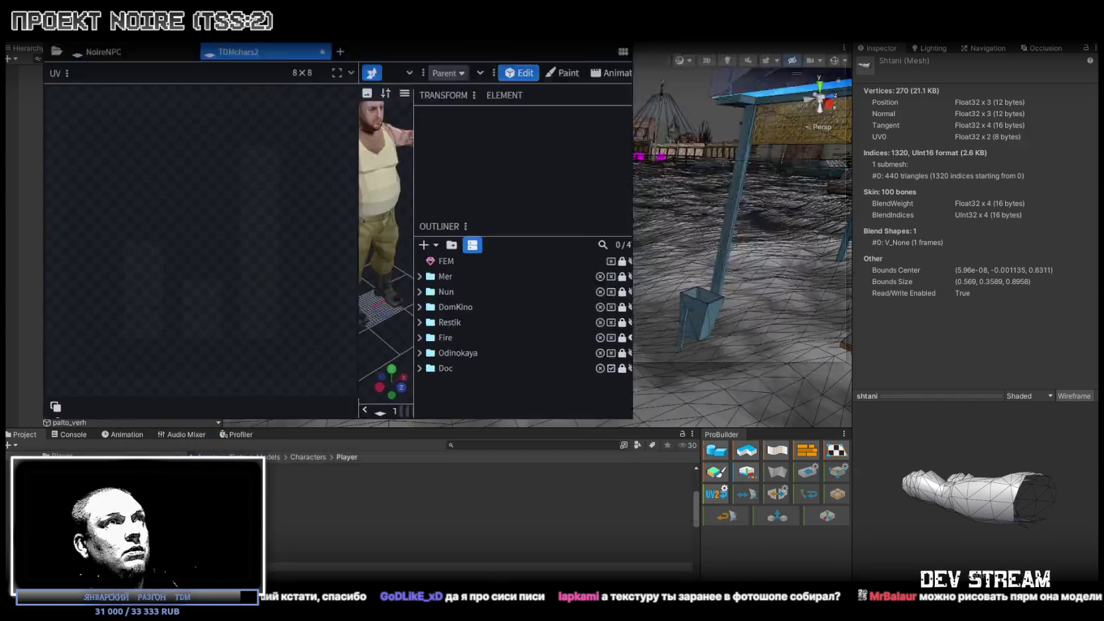
mouse_move(653, 216)
left_mouse_down()
mouse_move(675, 302)
mouse_move(653, 305)
left_mouse_up()
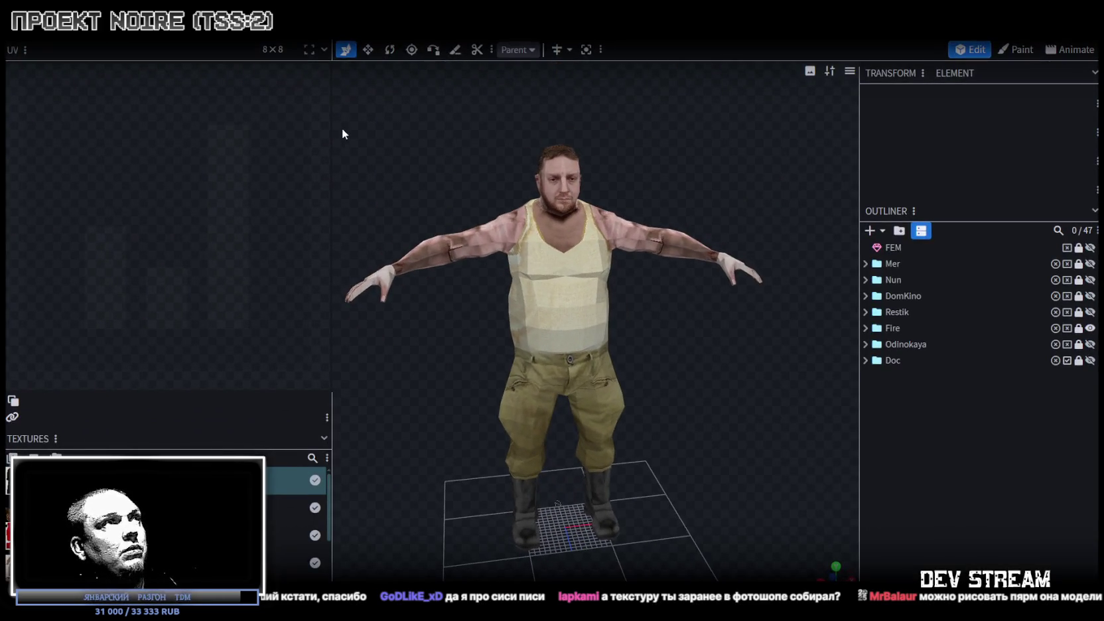
left_click_drag(330, 141, 183, 136)
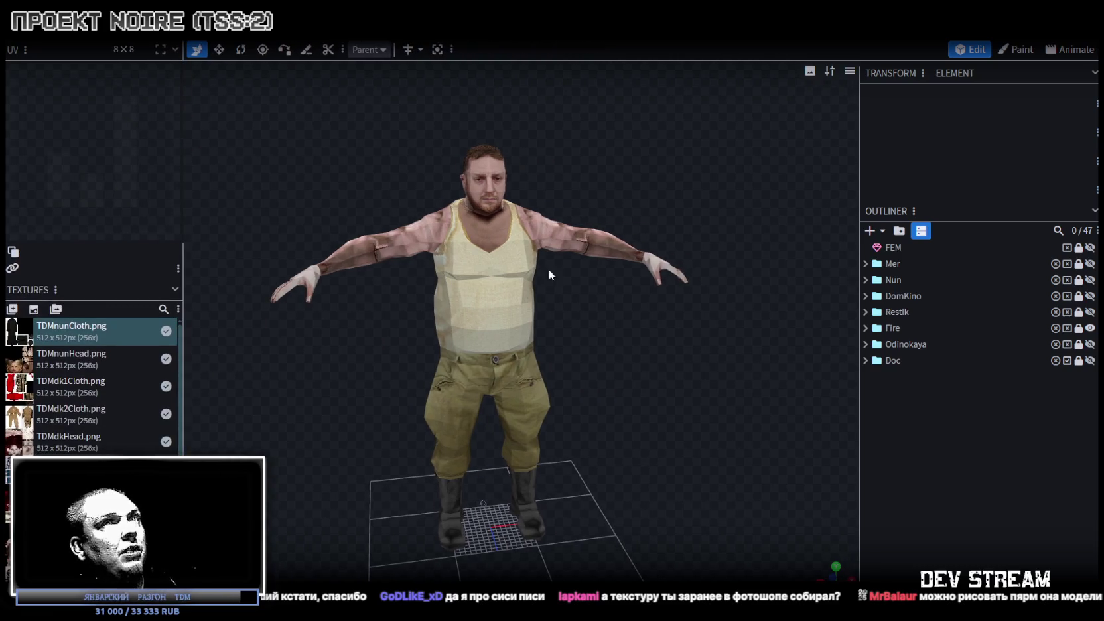
left_click(876, 328)
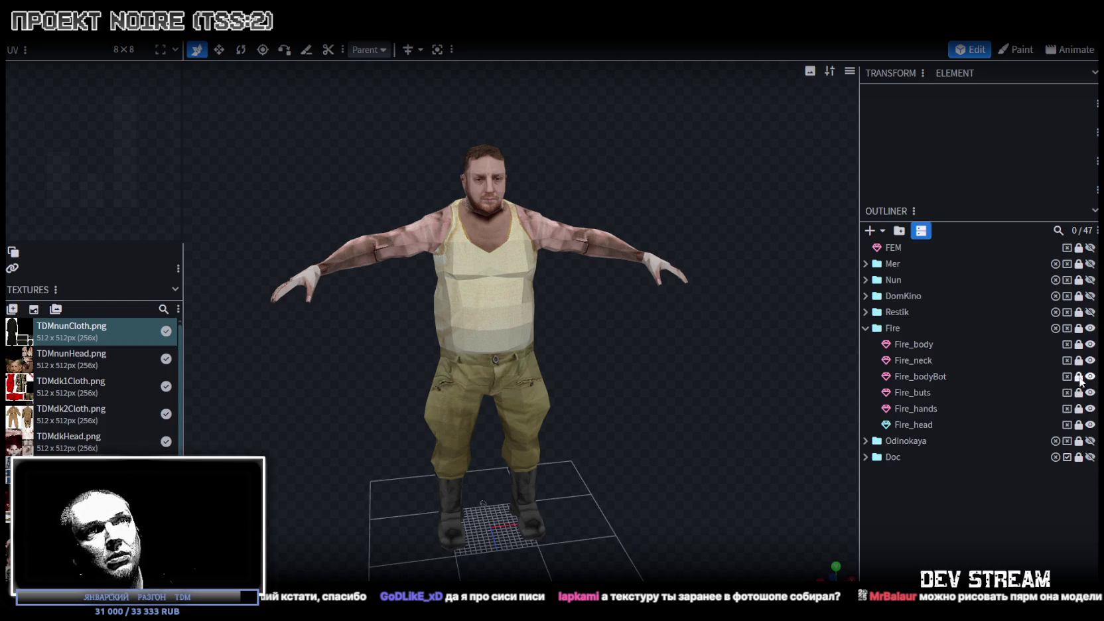
left_click(1079, 346)
left_click(898, 345)
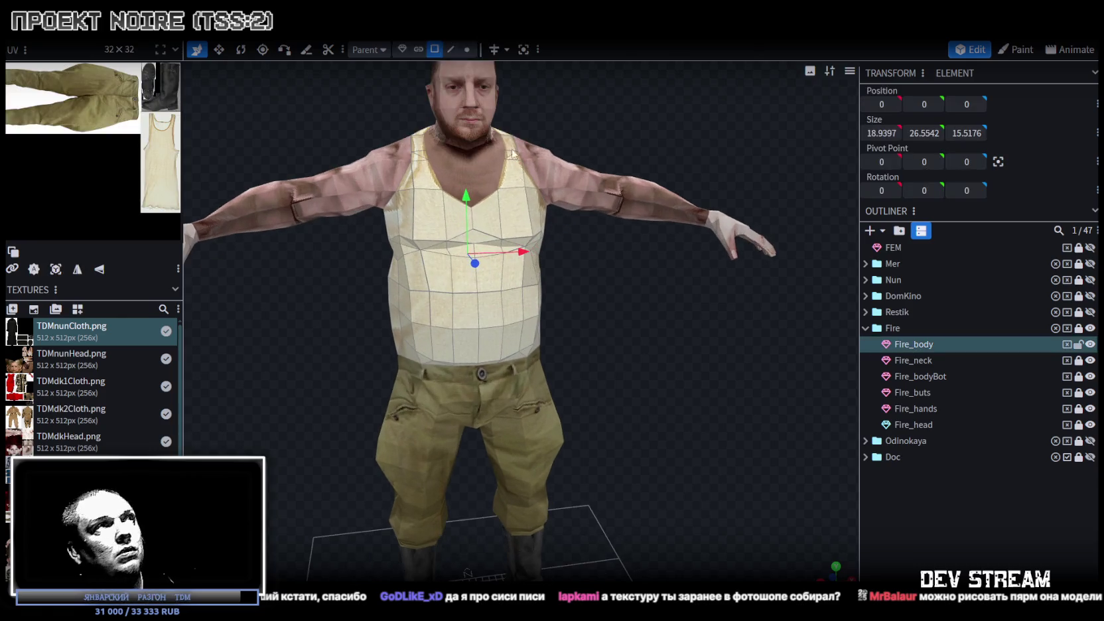
Enlarge and zoom the UV editor, then move a shoulder-strap UV vertex up-left.
scroll(515, 119, "up", 3)
mouse_move(552, 177)
left_mouse_down()
mouse_move(401, 176)
mouse_move(444, 168)
left_mouse_up()
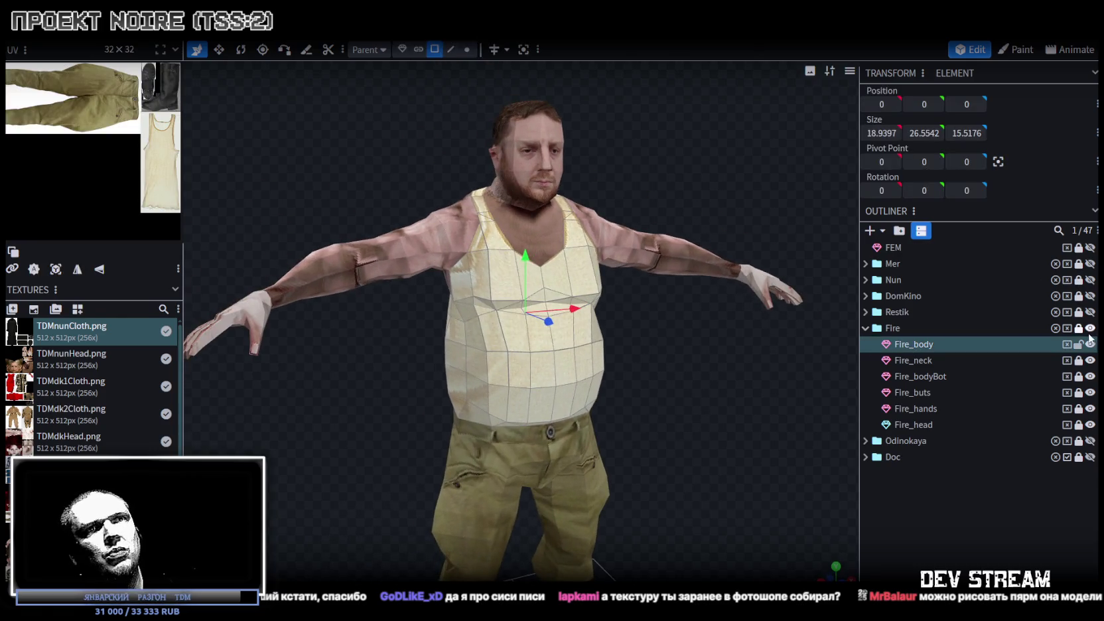
left_click_drag(186, 119, 404, 166)
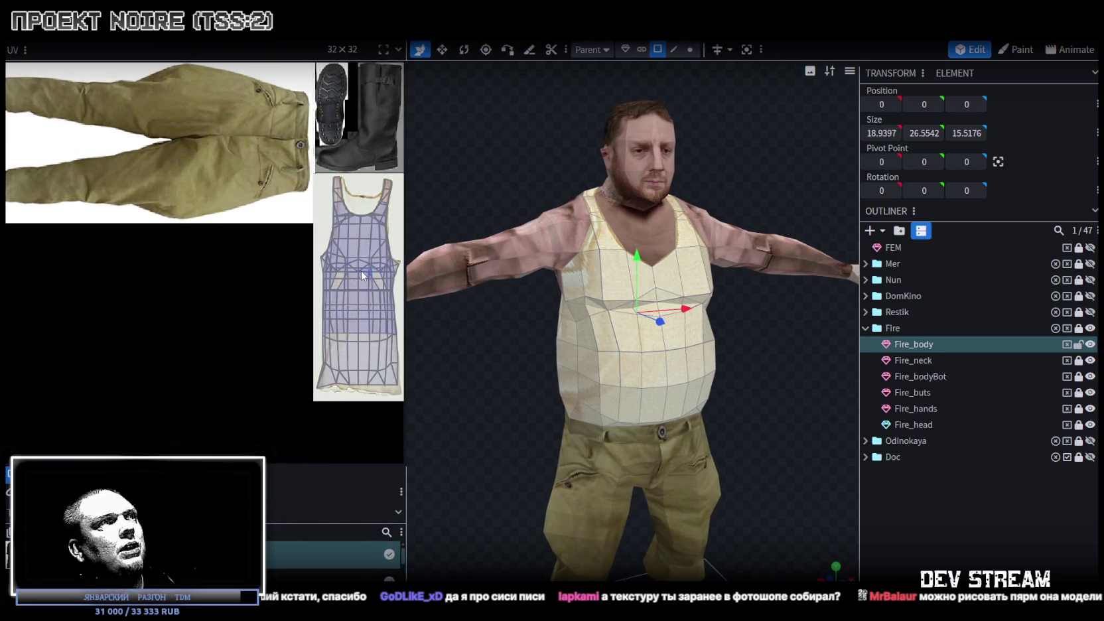
scroll(364, 276, "up", 1)
scroll(342, 182, "up", 5)
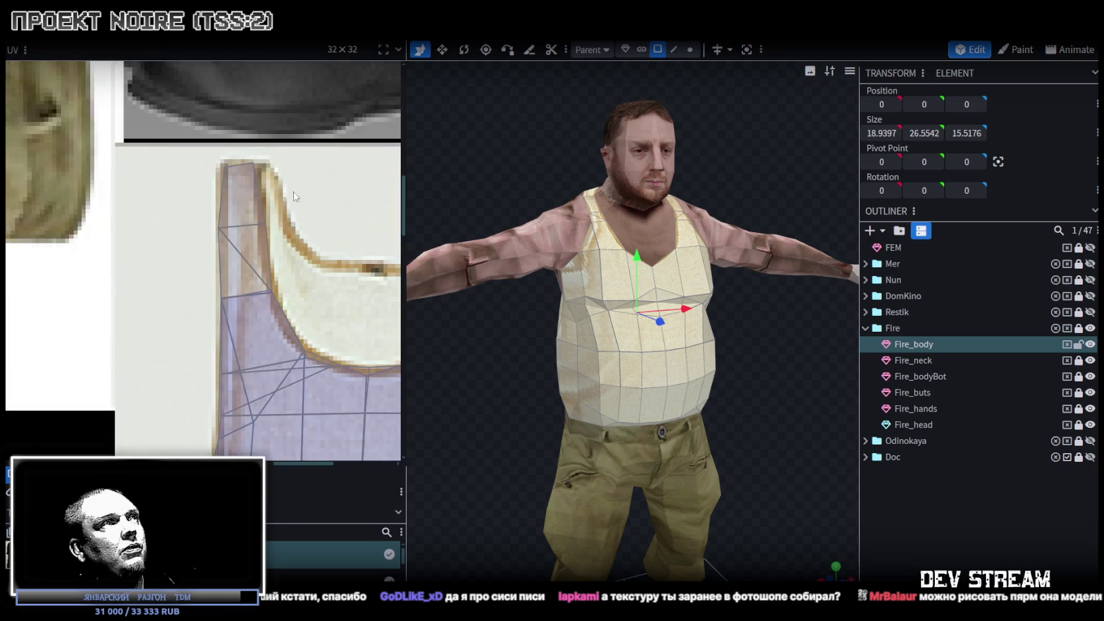
left_click(253, 242)
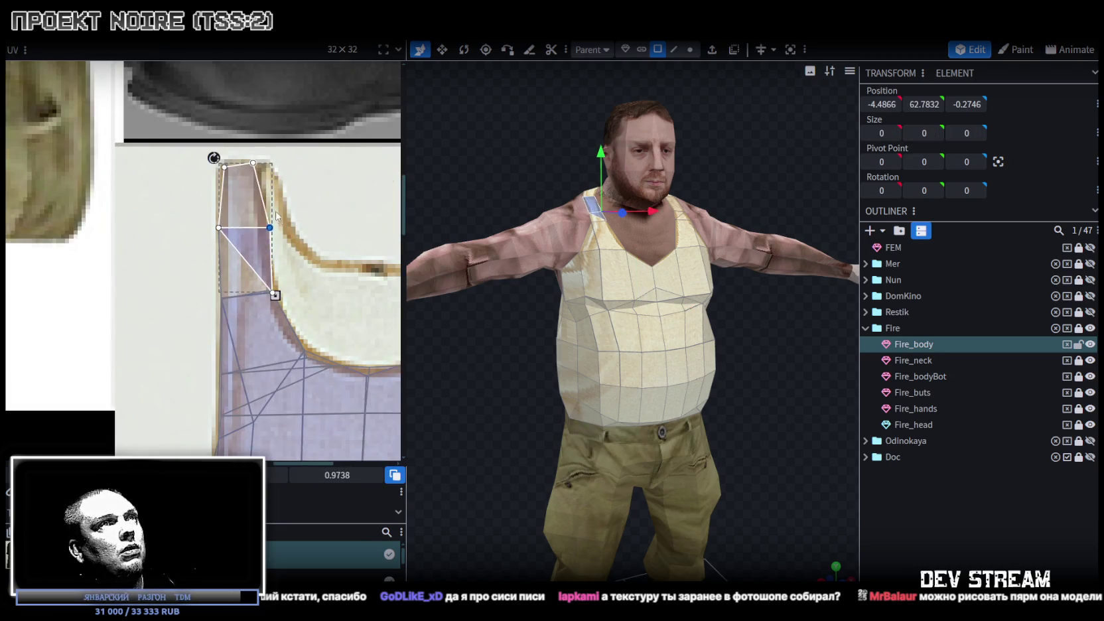
left_click_drag(275, 217, 272, 212)
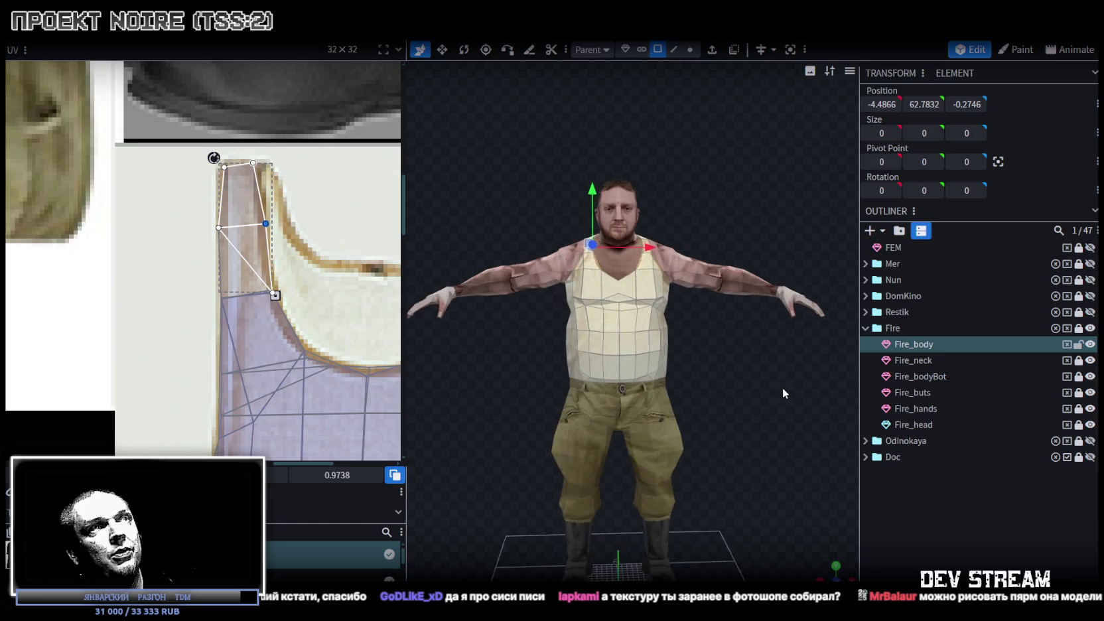
Select the whole tank-top mesh and orbit to check it from behind and above.
double_click(645, 307)
scroll(309, 368, "down", 3)
scroll(309, 265, "up", 2)
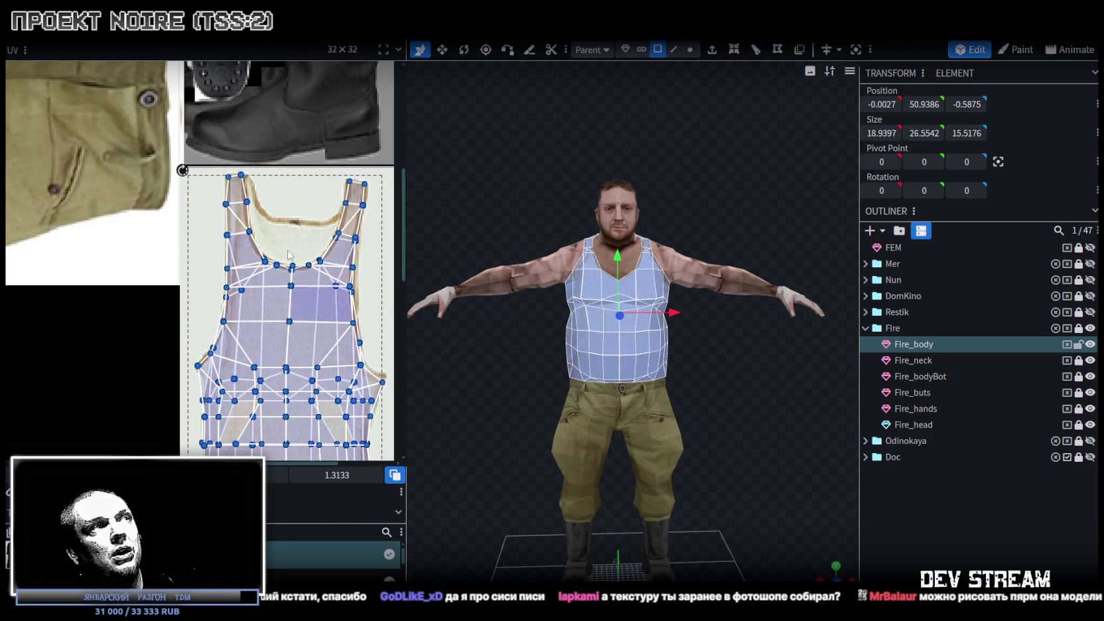
scroll(309, 251, "up", 1)
mouse_move(740, 382)
left_mouse_down()
mouse_move(803, 438)
mouse_move(546, 222)
mouse_move(756, 224)
mouse_move(567, 153)
mouse_move(453, 154)
mouse_move(428, 167)
mouse_move(437, 150)
left_mouse_up()
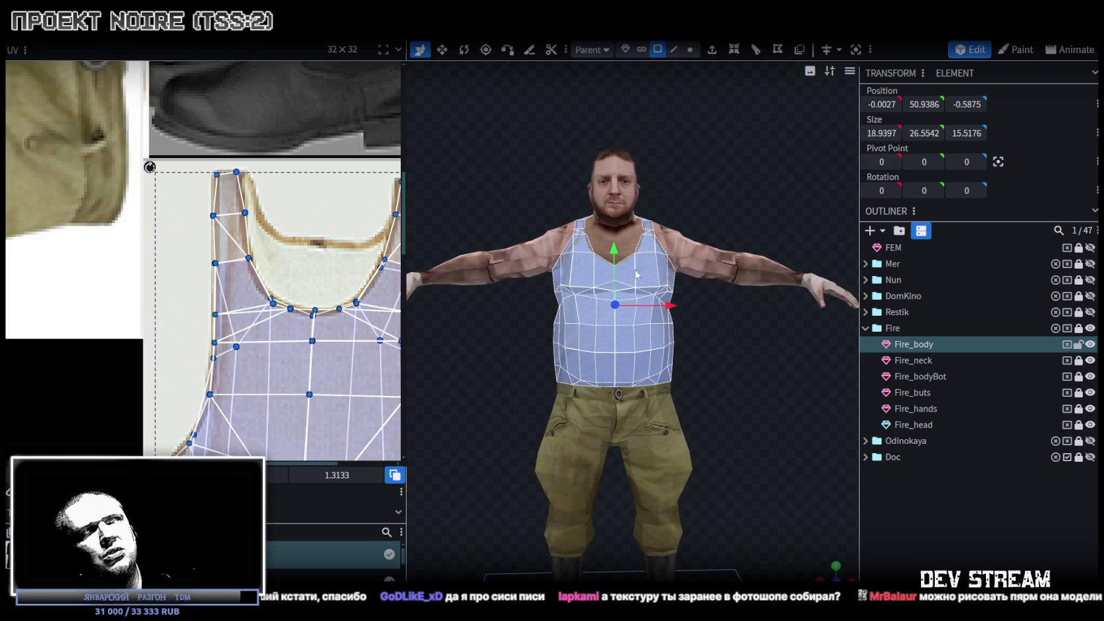
scroll(659, 465, "down", 2)
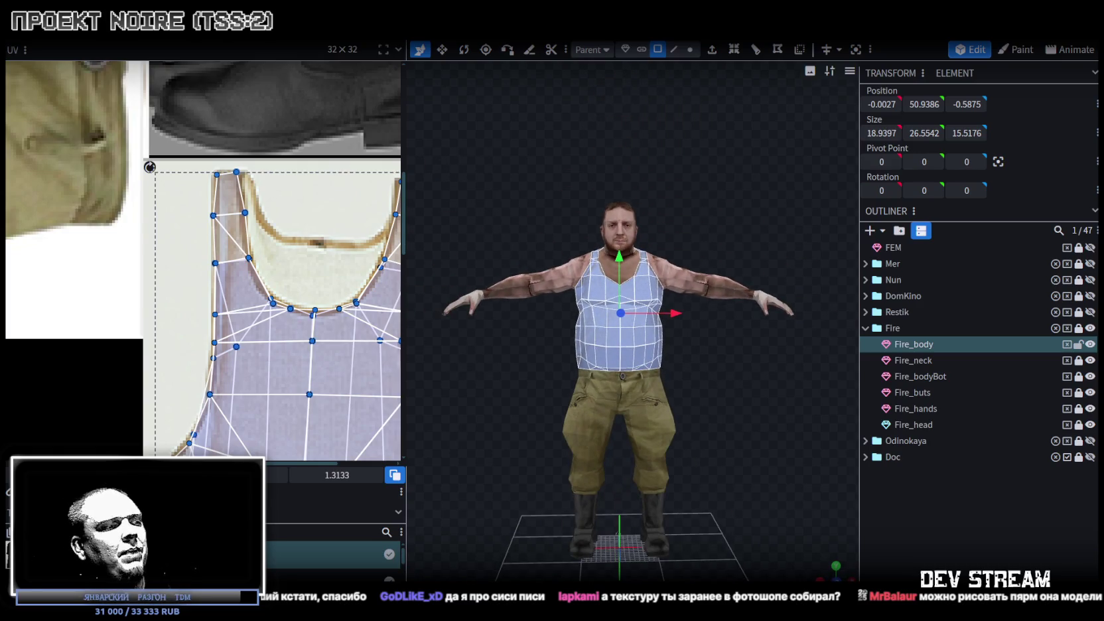
key("alt+Tab")
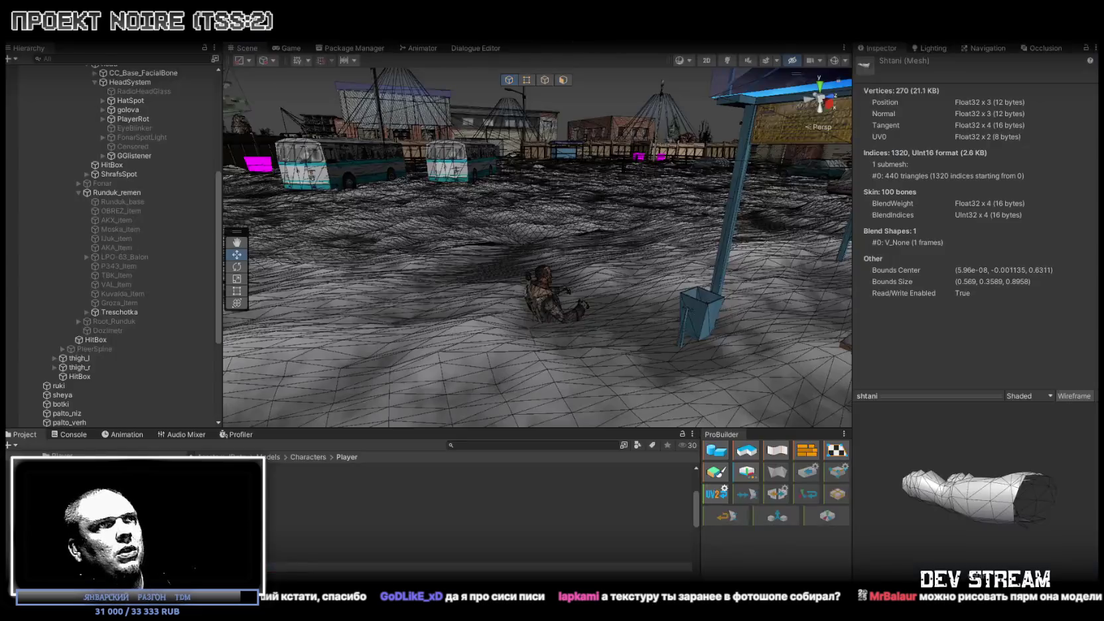
Switch the Scene view draw mode to Shaded and fly the camera to the tank-top character.
mouse_move(523, 284)
left_mouse_down()
mouse_move(1072, 284)
mouse_move(990, 251)
mouse_move(1005, 244)
mouse_move(1003, 255)
mouse_move(133, 272)
mouse_move(988, 338)
mouse_move(994, 300)
mouse_move(1032, 263)
mouse_move(86, 278)
mouse_move(168, 292)
mouse_move(505, 259)
left_mouse_up()
left_click(684, 60)
left_click(703, 86)
mouse_move(504, 199)
left_mouse_down()
mouse_move(471, 189)
mouse_move(486, 200)
left_mouse_up()
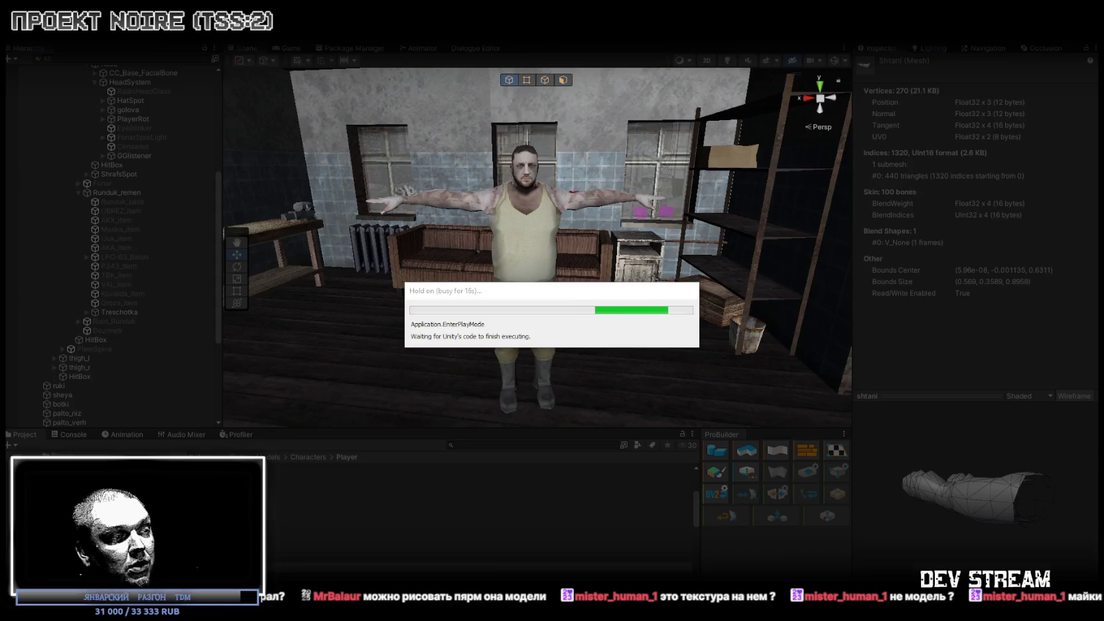
key("alt+Tab")
scroll(273, 255, "down", 5)
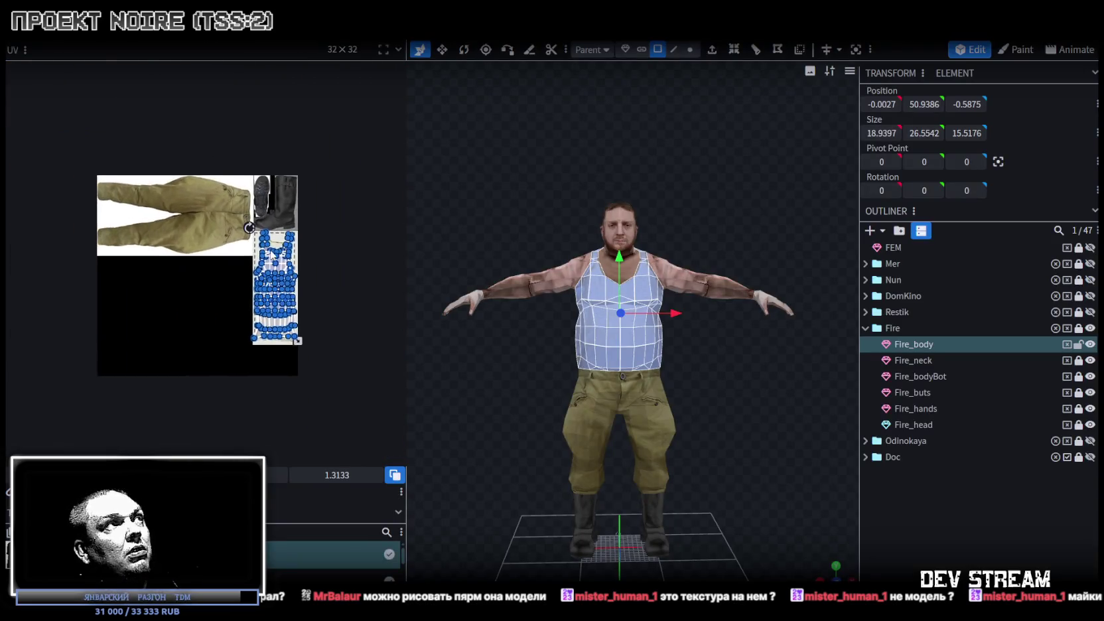
Zoom and pan the UV editor across the Fire_body boot and tank-top texture layout.
scroll(120, 189, "up", 5)
scroll(266, 229, "up", 1)
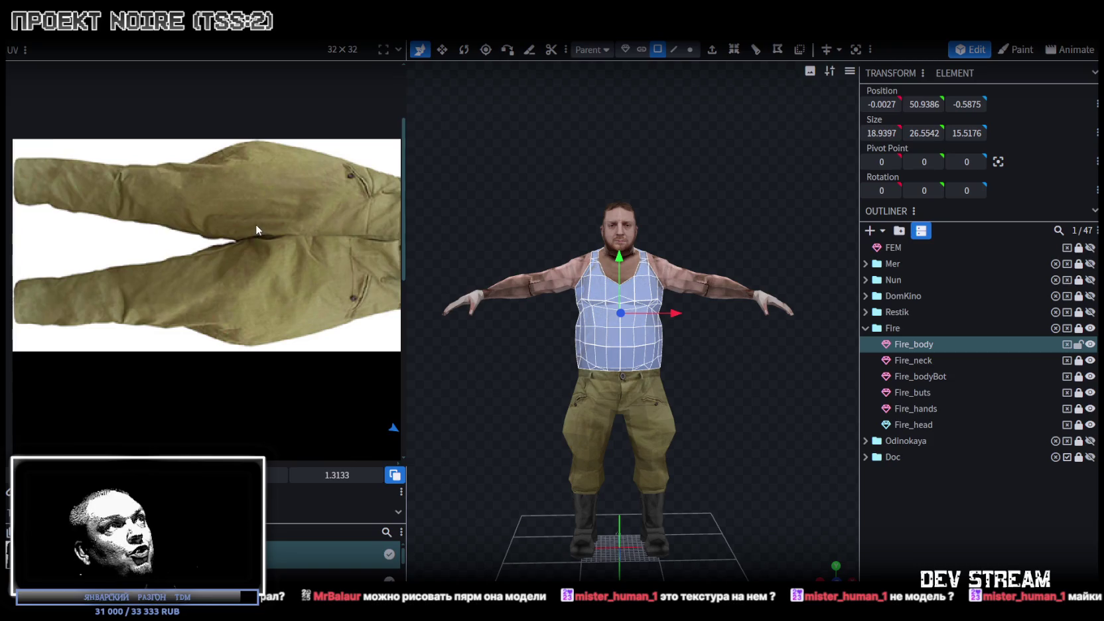
scroll(256, 223, "down", 3)
left_click_drag(404, 235, 228, 213)
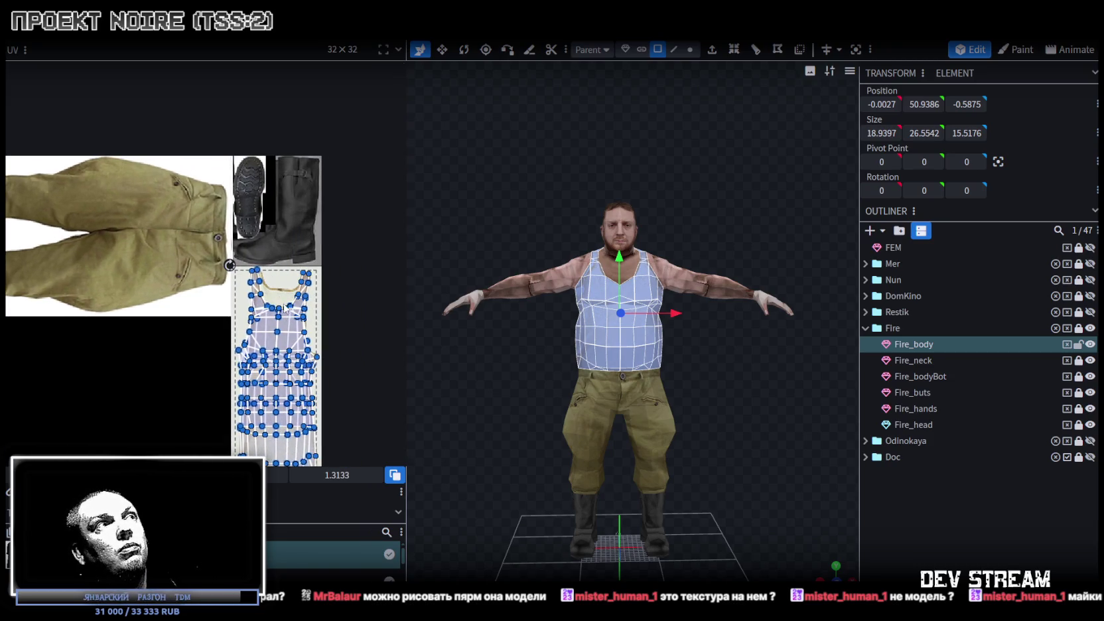
left_click_drag(210, 381, 230, 312)
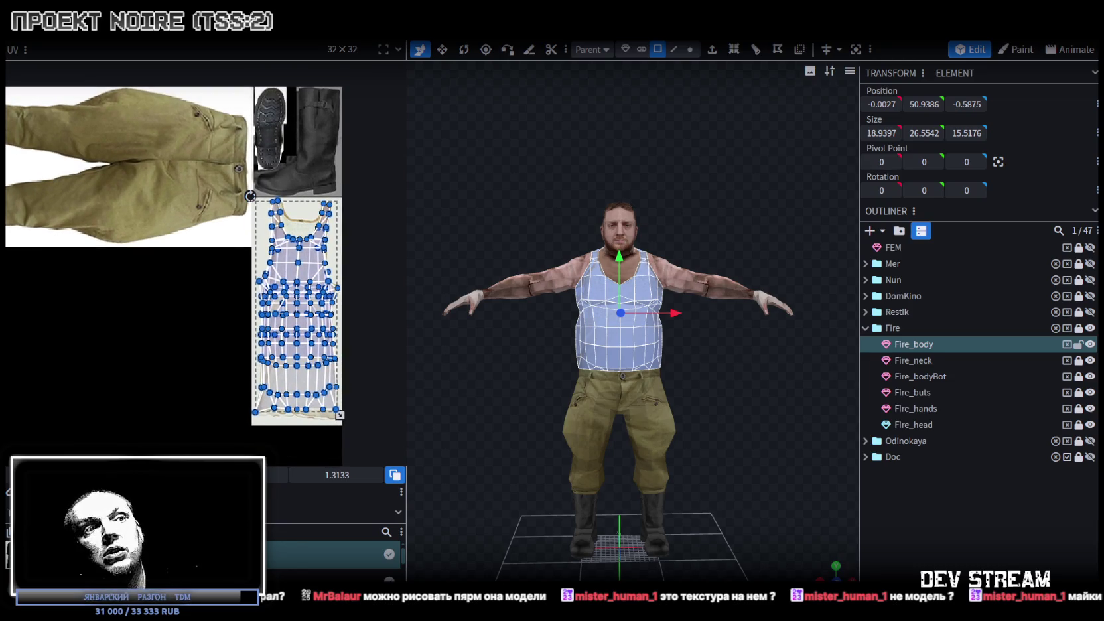
key("alt+Tab")
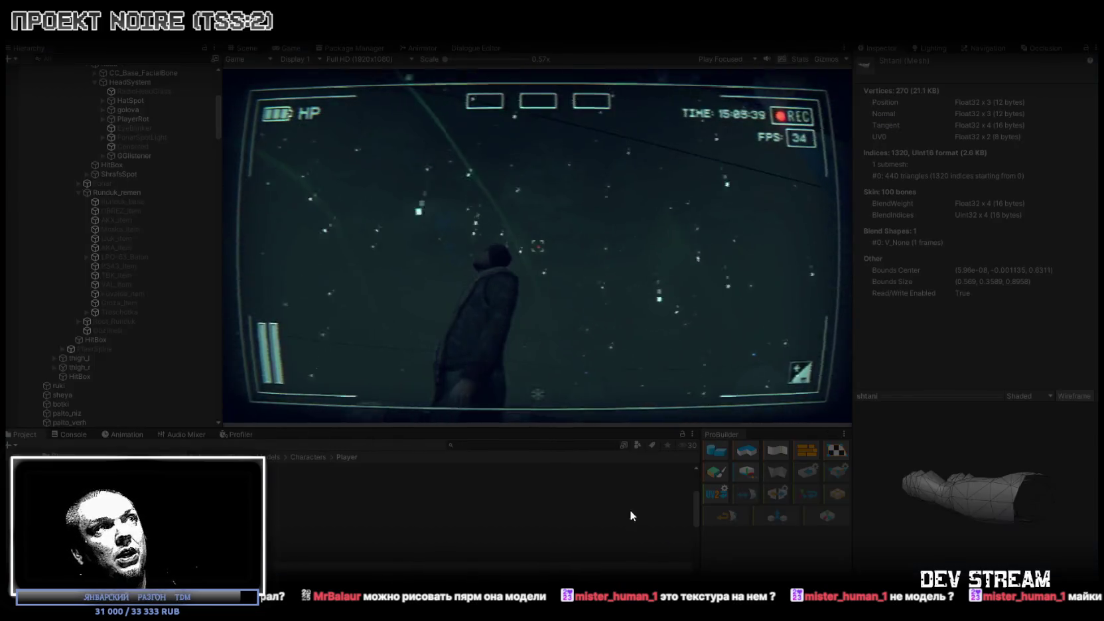
Return to the Scene view, pull back for a wide town view and select Player.
left_click(244, 50)
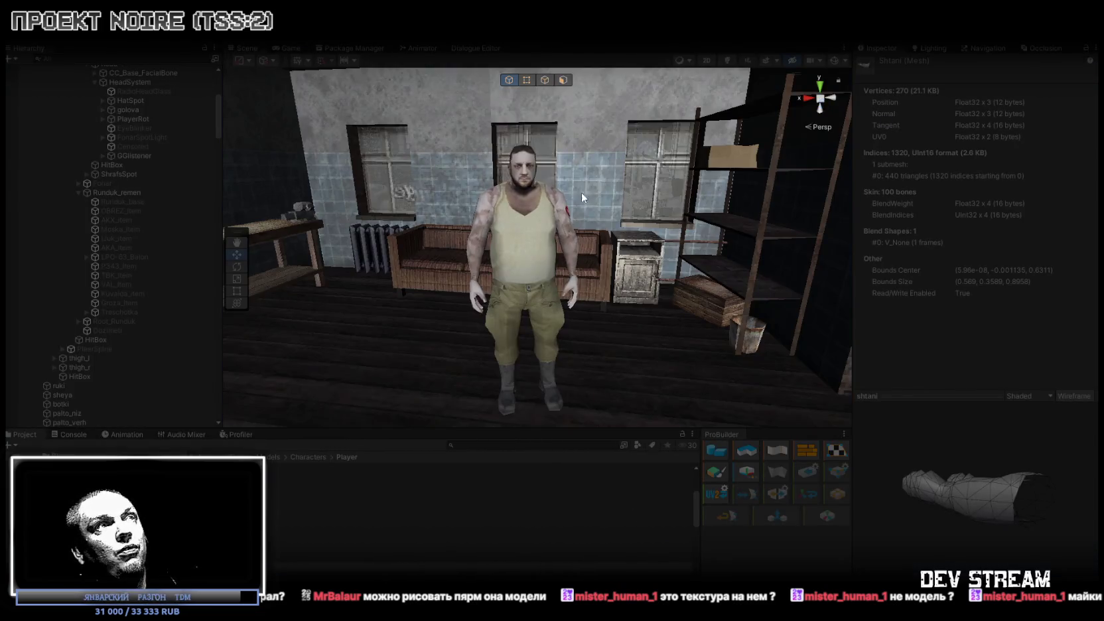
left_click_drag(627, 253, 99, 196)
scroll(86, 206, "up", 10)
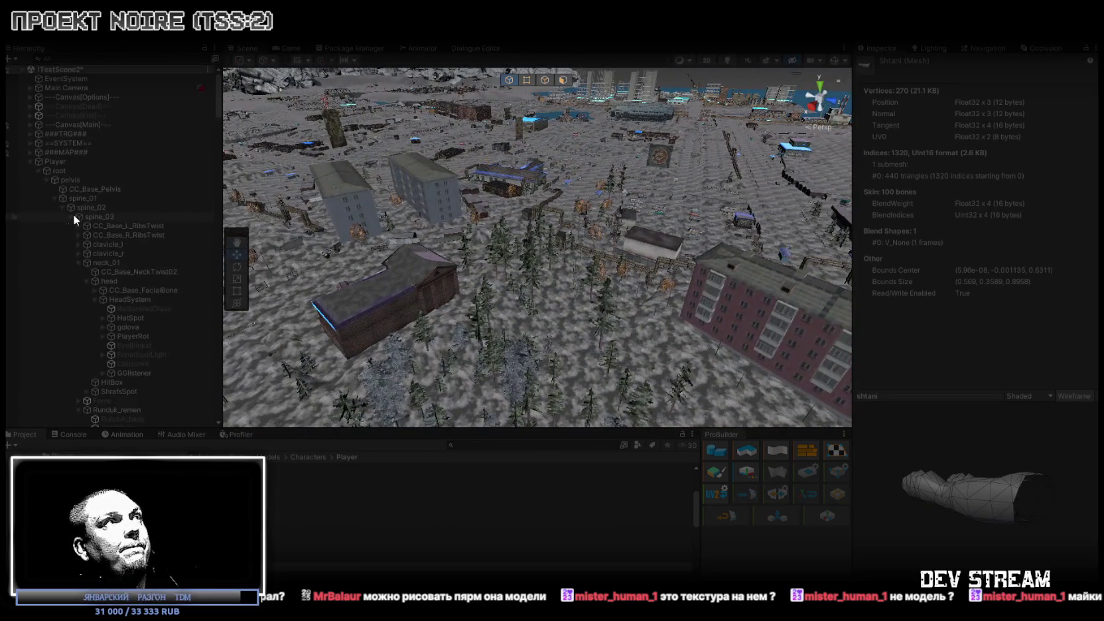
left_click(28, 161)
left_click(56, 162)
Move the Player across town beside a brick house and maximize the Game view.
left_click_drag(511, 219, 624, 194)
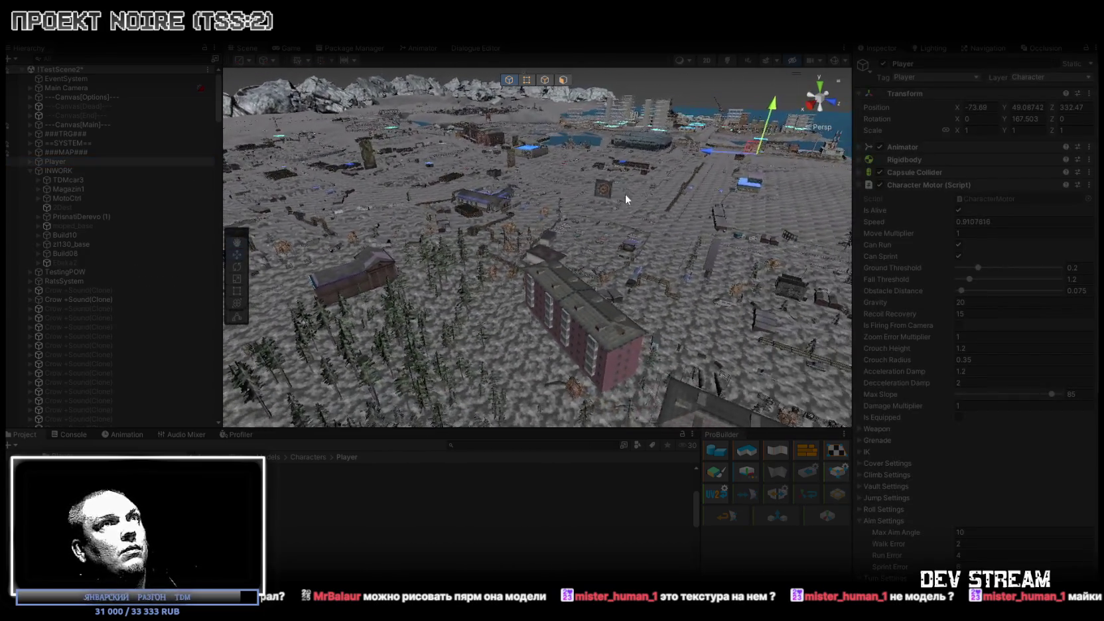
mouse_move(752, 152)
left_mouse_down()
mouse_move(749, 131)
mouse_move(676, 121)
mouse_move(717, 151)
mouse_move(591, 111)
mouse_move(424, 128)
mouse_move(365, 185)
left_mouse_up()
mouse_move(522, 183)
left_mouse_down()
mouse_move(478, 176)
mouse_move(492, 193)
mouse_move(590, 229)
mouse_move(425, 120)
mouse_move(419, 143)
mouse_move(525, 173)
left_mouse_up()
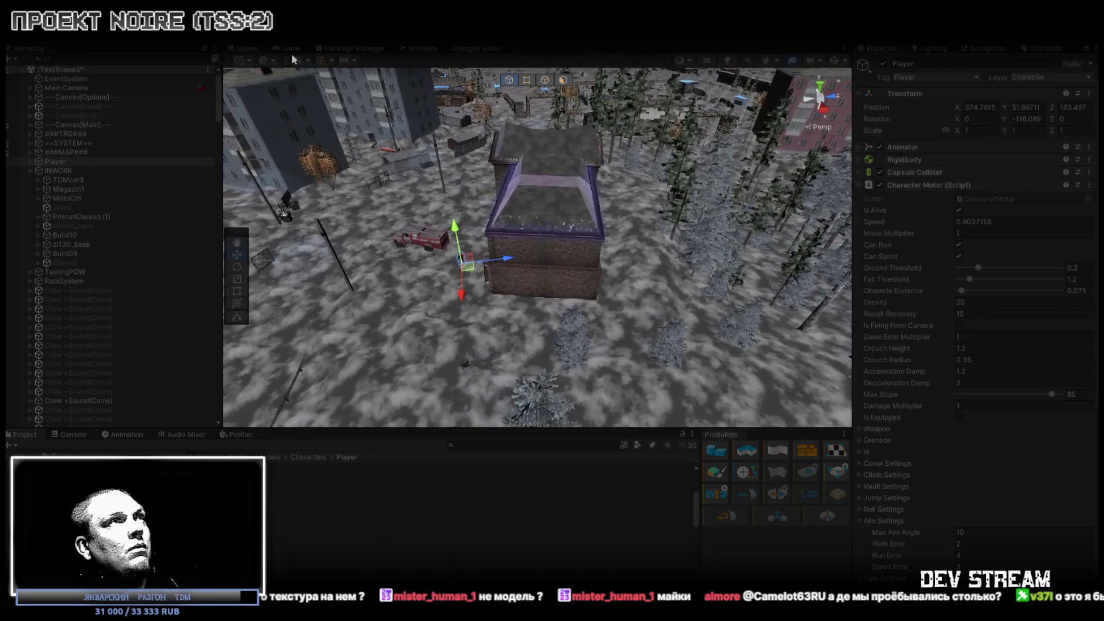
double_click(292, 47)
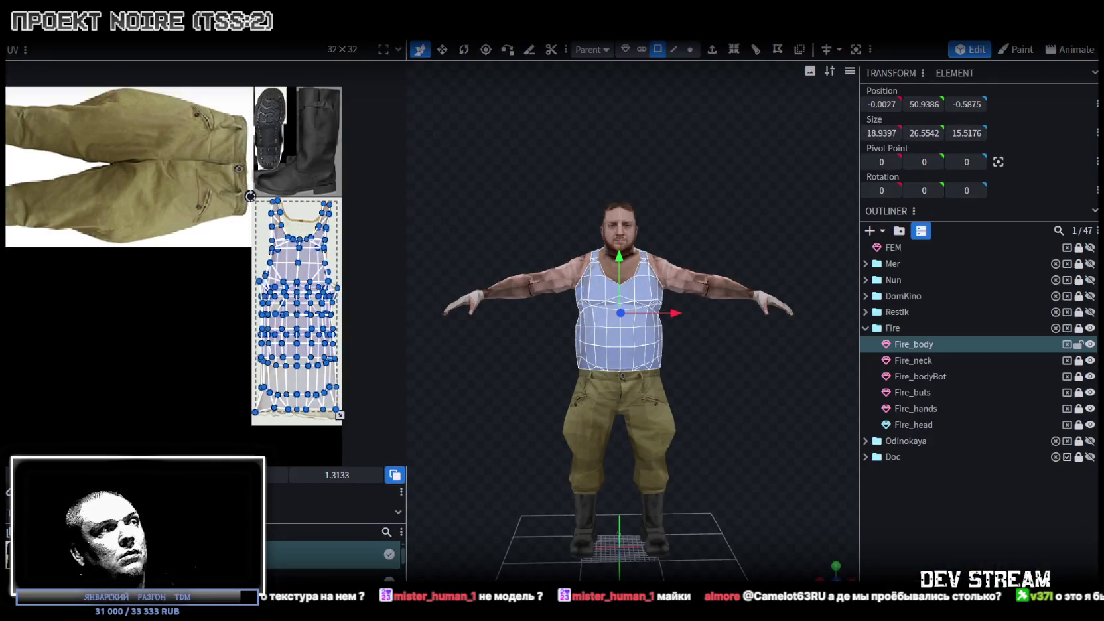
Orbit the Fire character and view the Fire_neck, then Fire_body, textures.
mouse_move(464, 261)
left_mouse_down()
mouse_move(621, 256)
mouse_move(556, 235)
left_mouse_up()
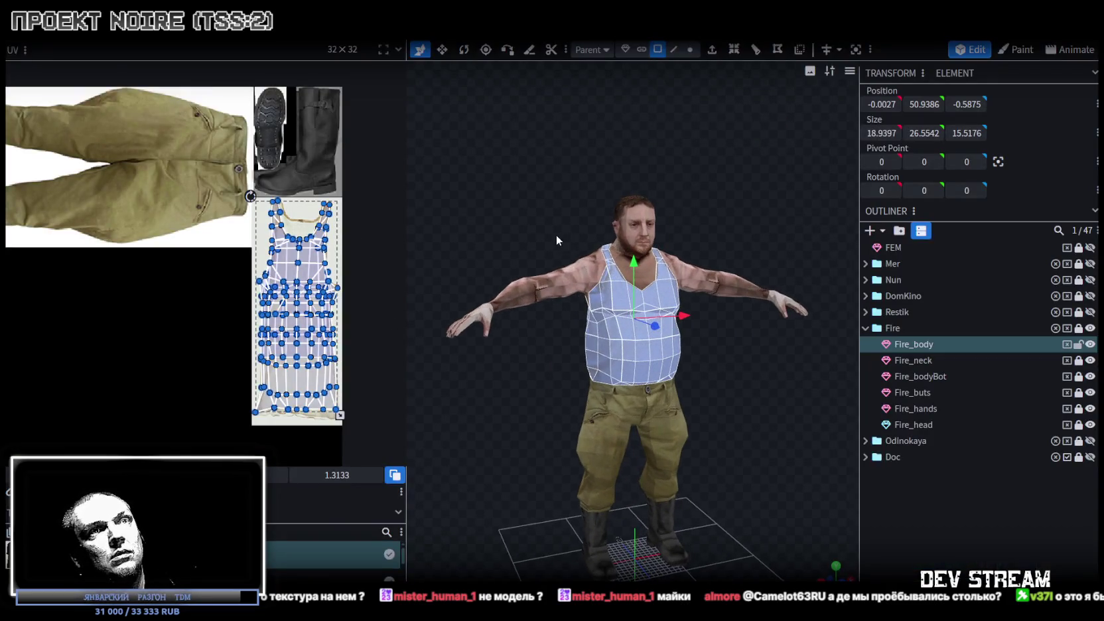
left_click(918, 361)
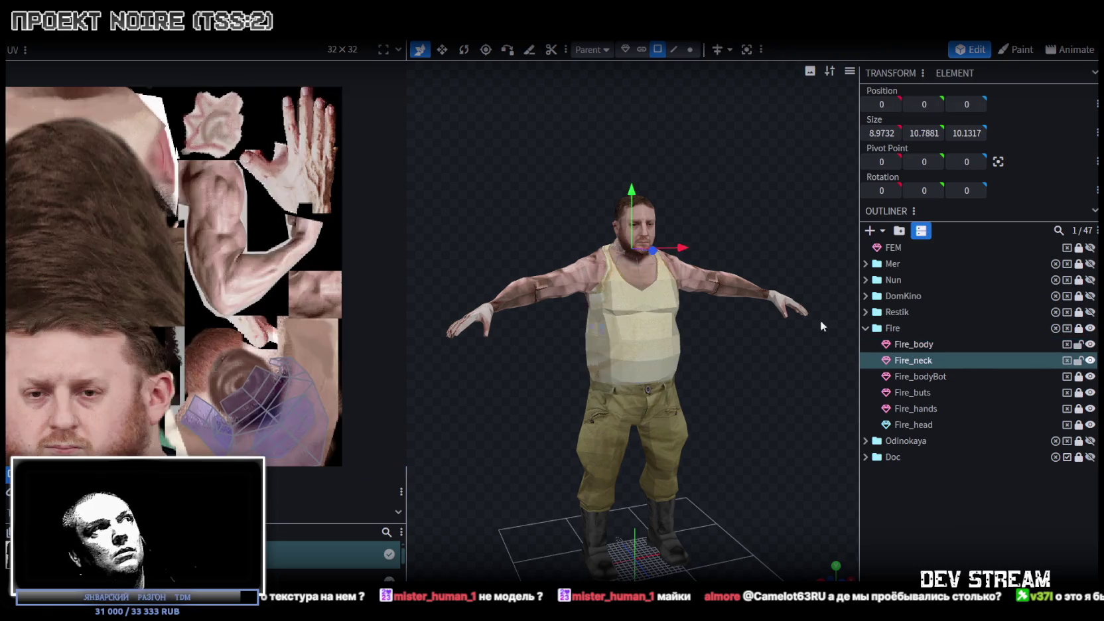
scroll(201, 235, "down", 3)
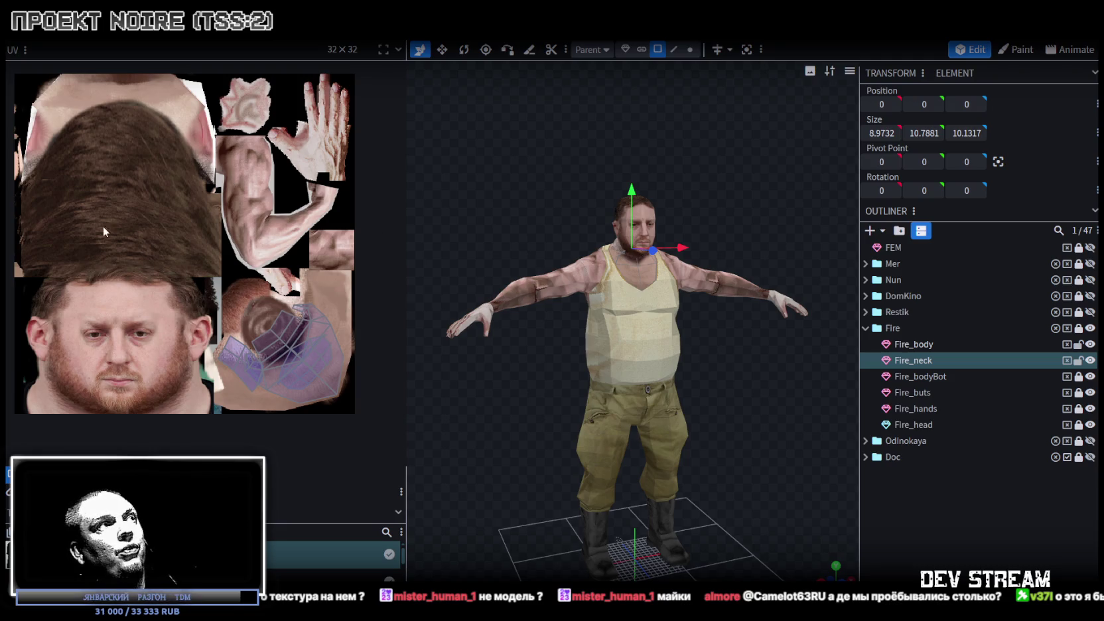
scroll(189, 246, "up", 1)
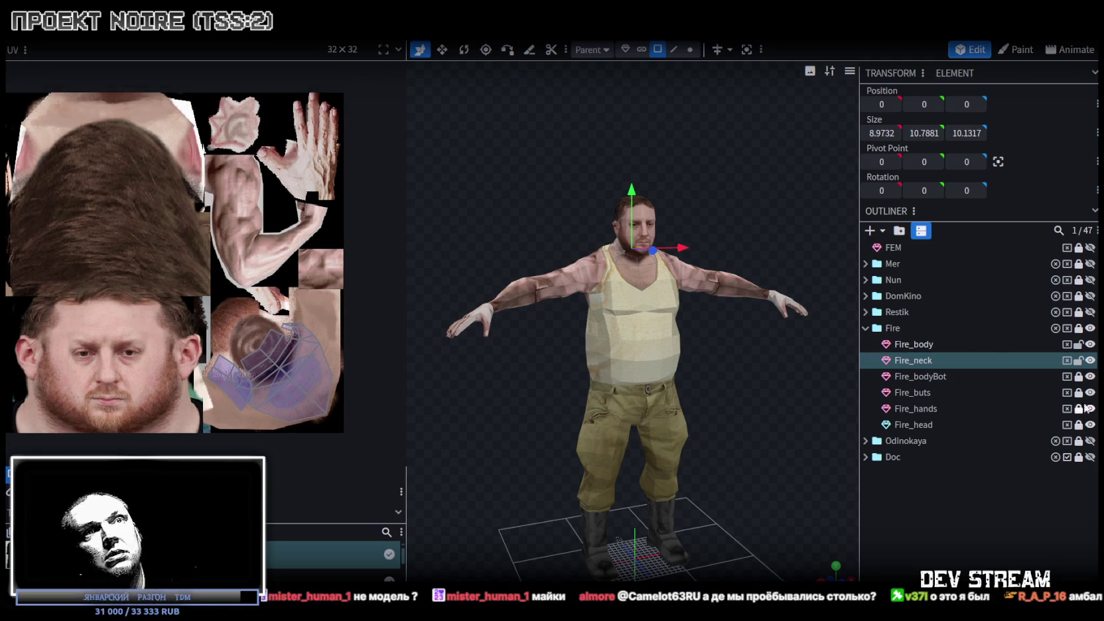
left_click(917, 343)
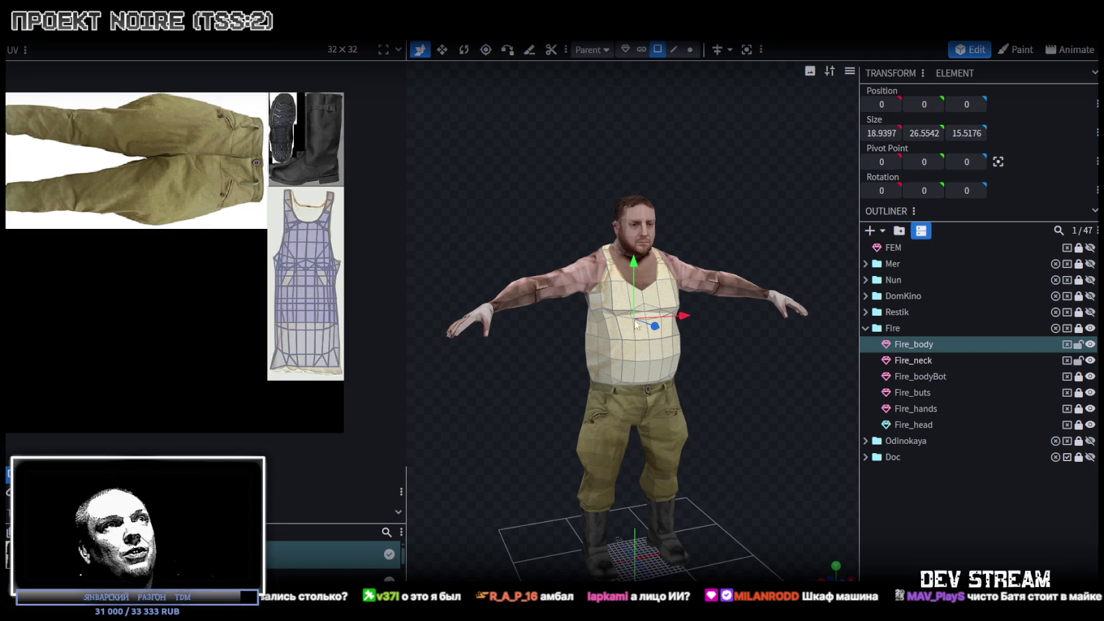
Reselect Fire_neck and orbit to a close frontal view showing its head texture.
mouse_move(431, 252)
left_mouse_down()
mouse_move(563, 282)
mouse_move(624, 275)
mouse_move(782, 369)
mouse_move(629, 420)
mouse_move(704, 405)
mouse_move(760, 418)
mouse_move(822, 388)
mouse_move(807, 358)
mouse_move(727, 427)
mouse_move(693, 339)
mouse_move(639, 328)
left_mouse_up()
scroll(624, 276, "up", 3)
left_click(915, 362)
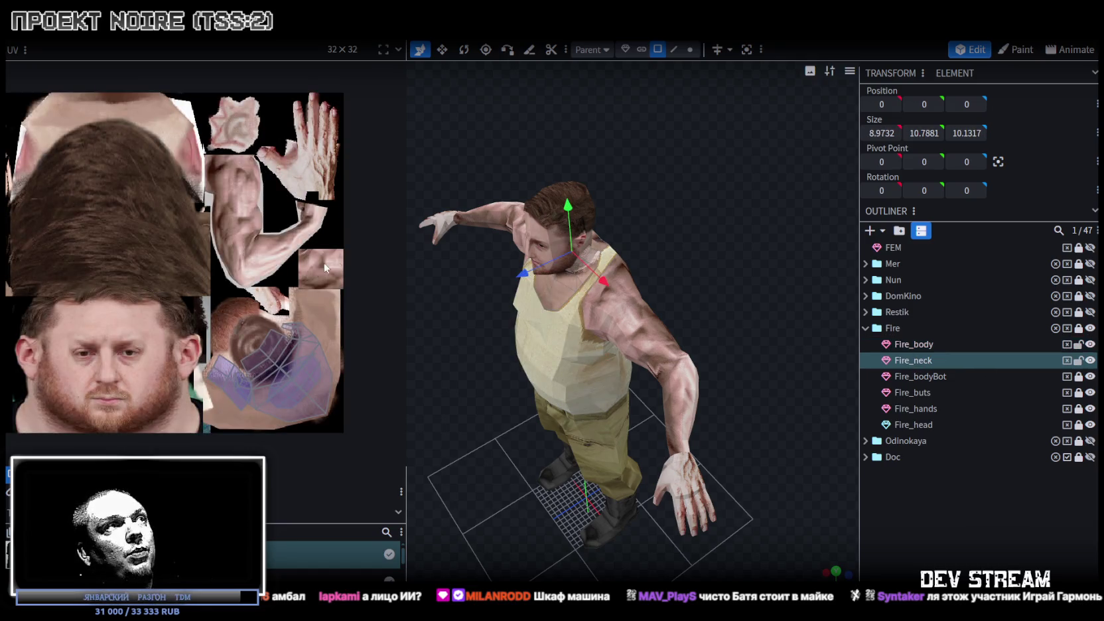
mouse_move(685, 314)
left_mouse_down()
mouse_move(707, 277)
mouse_move(667, 514)
mouse_move(699, 485)
left_mouse_up()
scroll(684, 496, "up", 3)
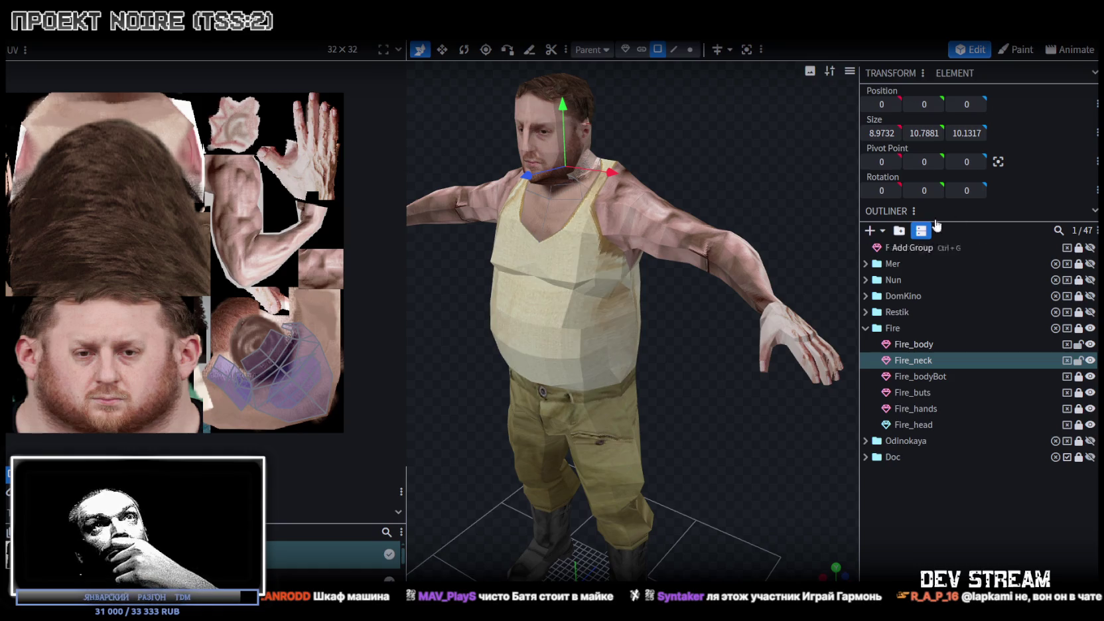
left_click(1015, 50)
Frame the Fire character front-on and choose the Paint Brush on the Fire_body tank top.
key("KP_1")
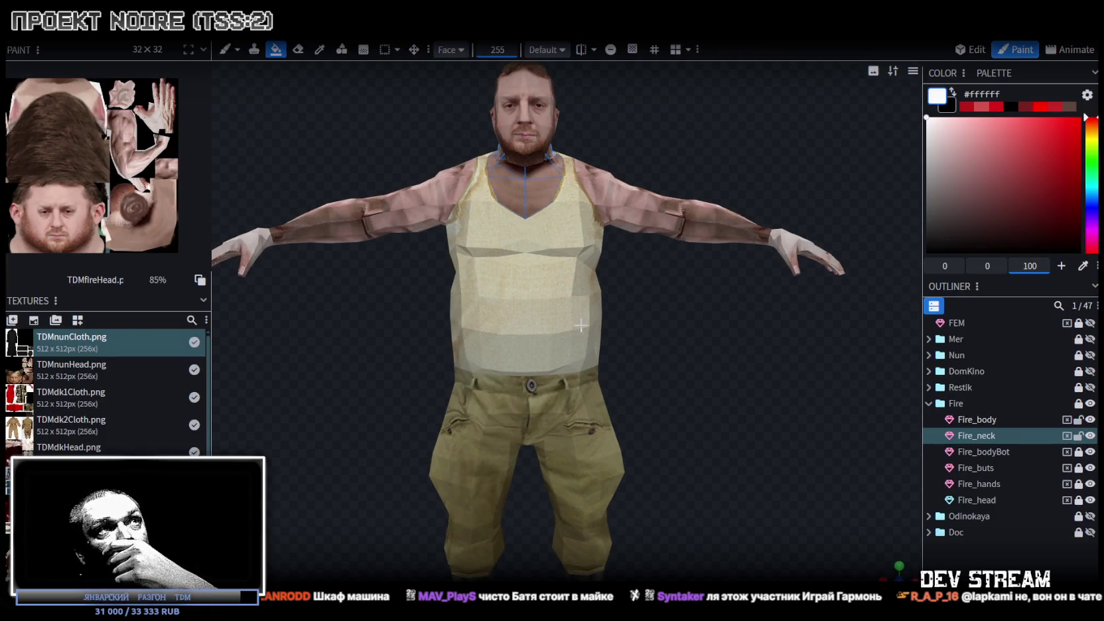
left_click_drag(654, 224, 683, 212)
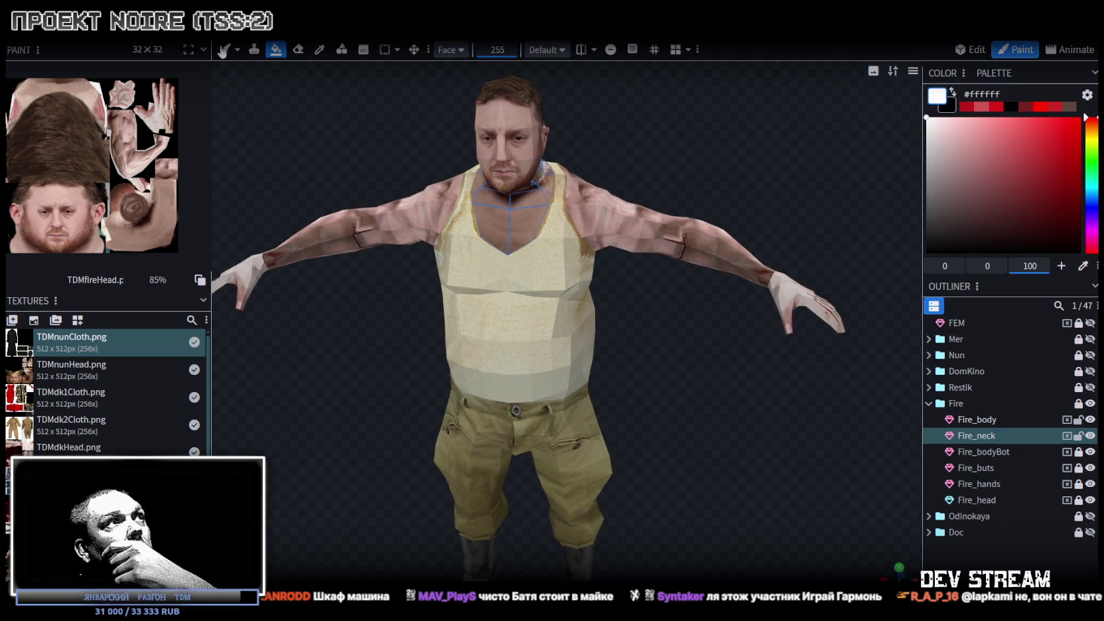
left_click(225, 49)
left_click(531, 271)
Paint white test strokes across the tank top and chest, then undo them.
mouse_move(481, 290)
left_mouse_down()
mouse_move(514, 345)
mouse_move(571, 332)
mouse_move(564, 374)
left_mouse_up()
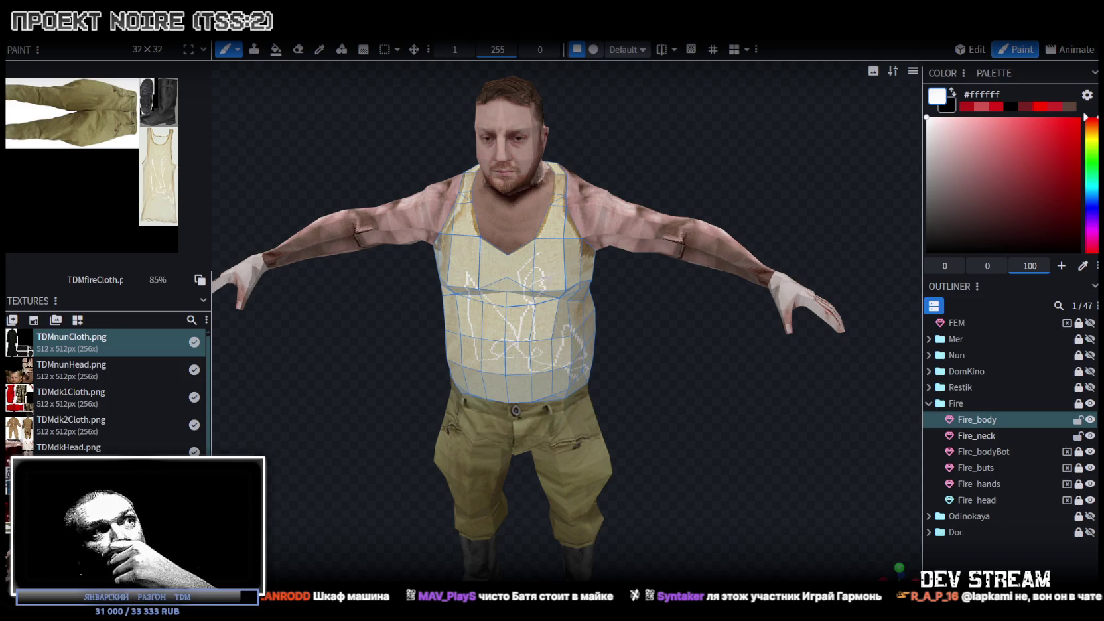
mouse_move(475, 262)
left_mouse_down()
mouse_move(524, 216)
mouse_move(521, 235)
mouse_move(475, 265)
left_mouse_up()
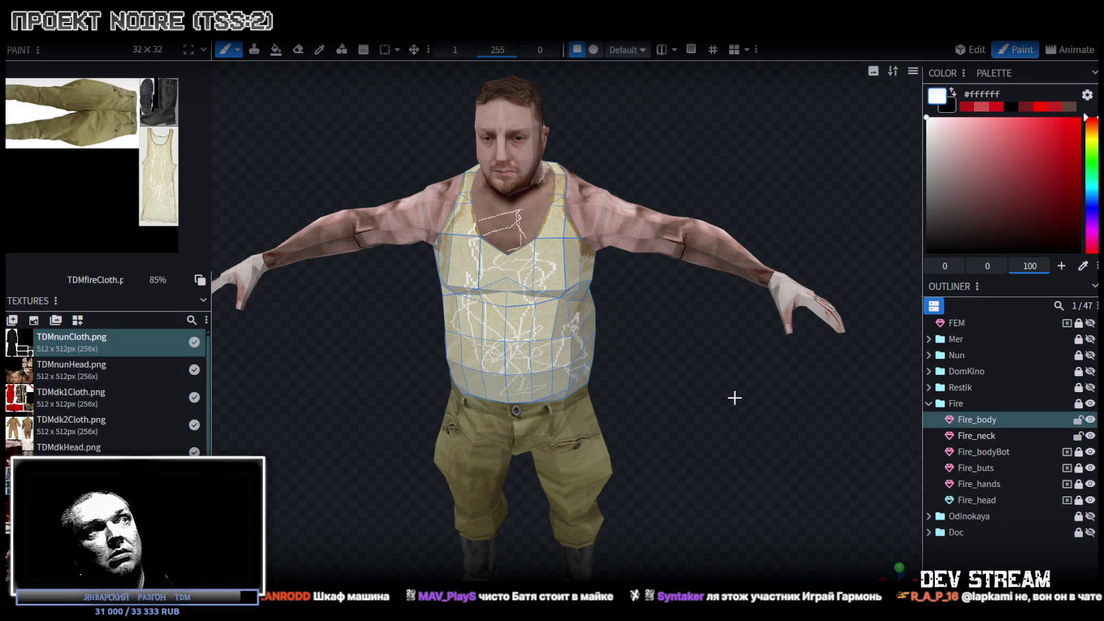
key("ctrl+z")
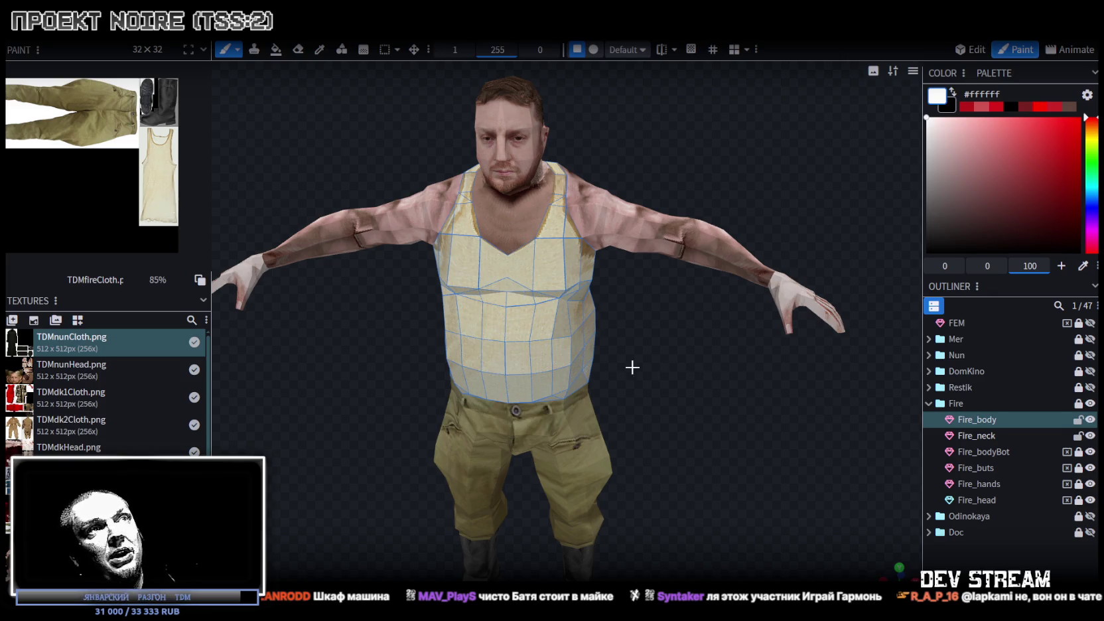
mouse_move(719, 376)
left_mouse_down()
mouse_move(754, 493)
mouse_move(739, 436)
mouse_move(596, 424)
mouse_move(731, 380)
mouse_move(658, 396)
left_mouse_up()
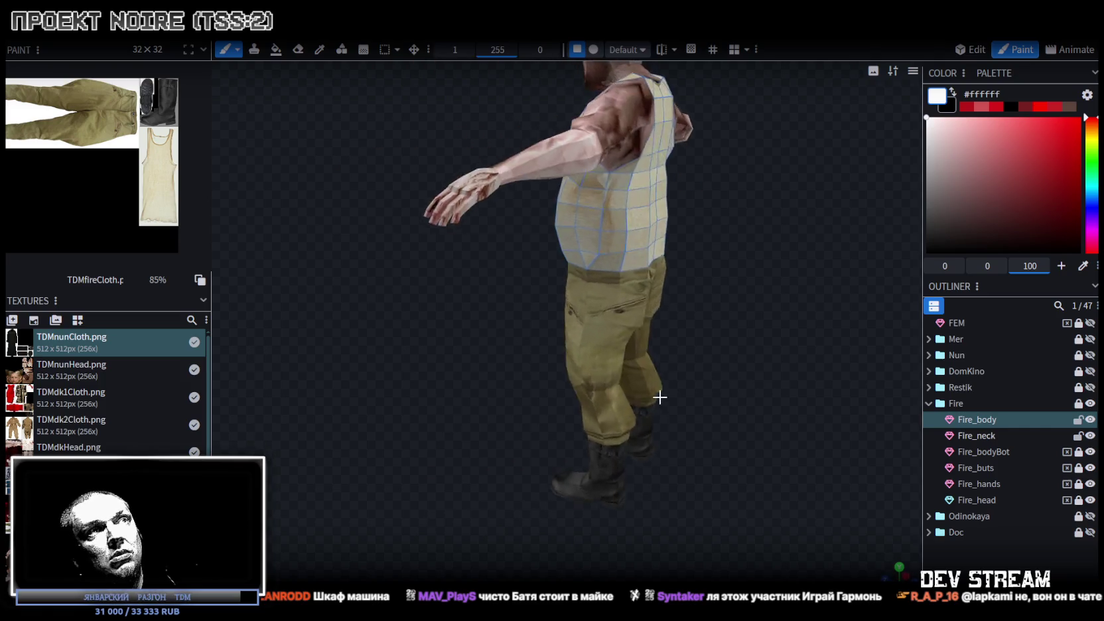
scroll(648, 372, "up", 5)
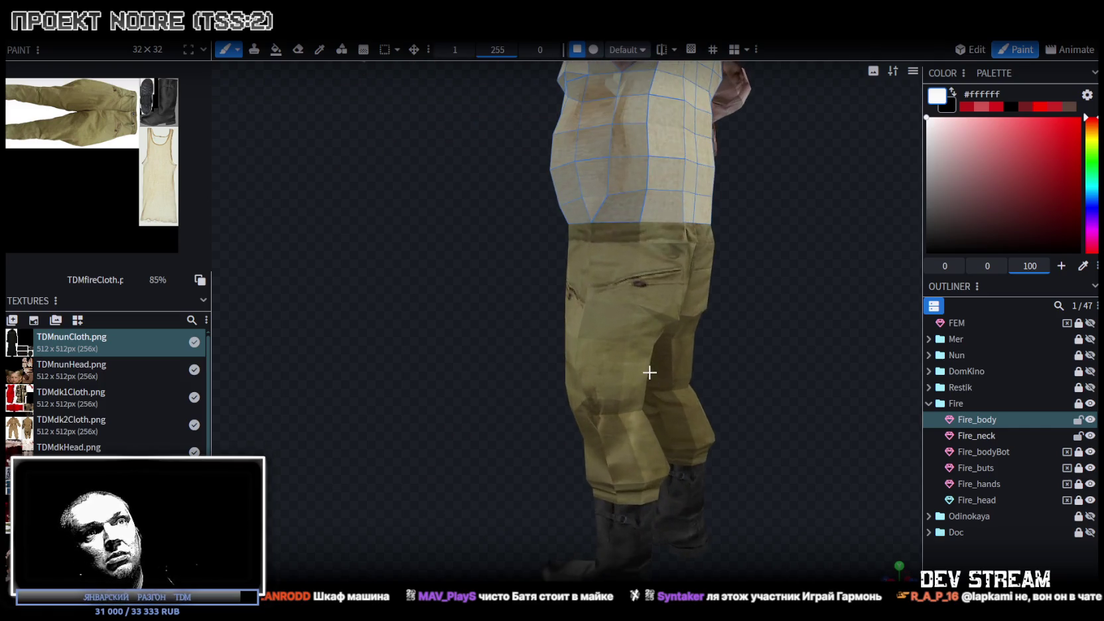
Unlock Fire_bodyBot, paint white test strokes on the pants, then undo them.
left_click(1078, 452)
mouse_move(789, 386)
left_mouse_down()
mouse_move(884, 426)
mouse_move(610, 312)
mouse_move(594, 283)
mouse_move(584, 348)
mouse_move(607, 391)
mouse_move(590, 295)
mouse_move(574, 269)
mouse_move(605, 253)
mouse_move(599, 238)
mouse_move(630, 234)
mouse_move(574, 237)
mouse_move(630, 457)
mouse_move(654, 448)
left_mouse_up()
left_click(613, 345)
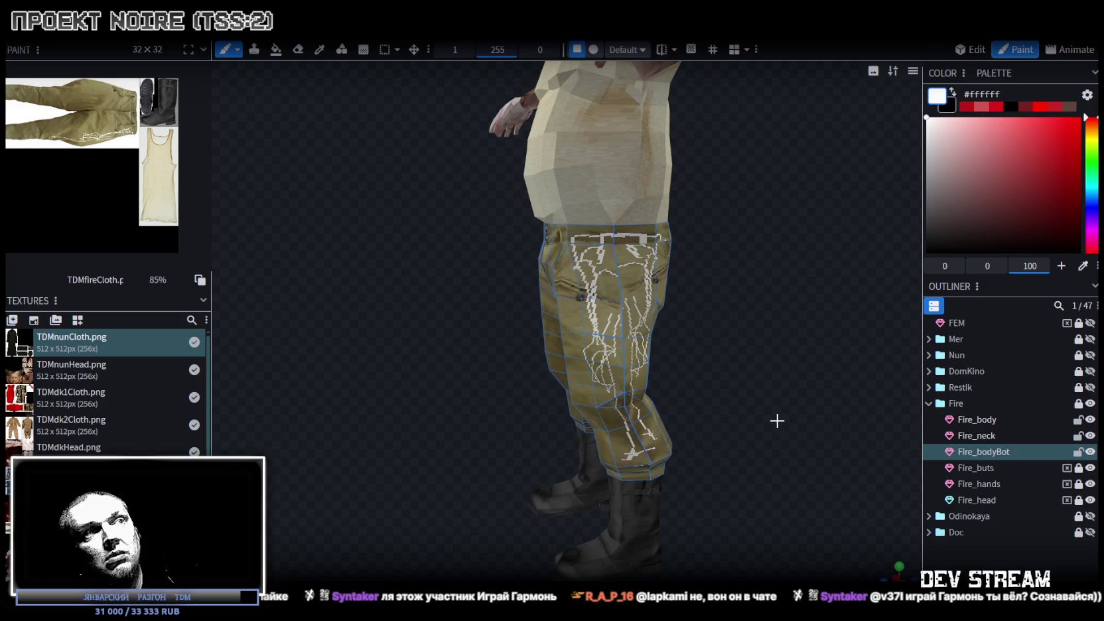
key("ctrl+z")
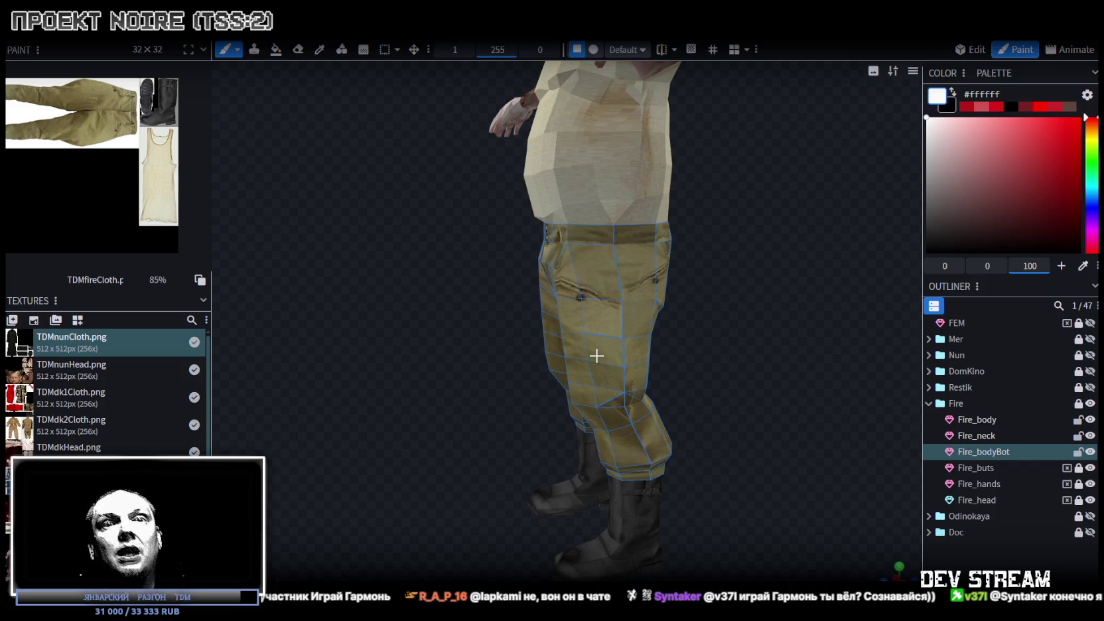
Snap to a front view of the model, then orbit to a three-quarter view.
key("KP_1")
scroll(601, 401, "up", 5)
left_click_drag(708, 398, 664, 405)
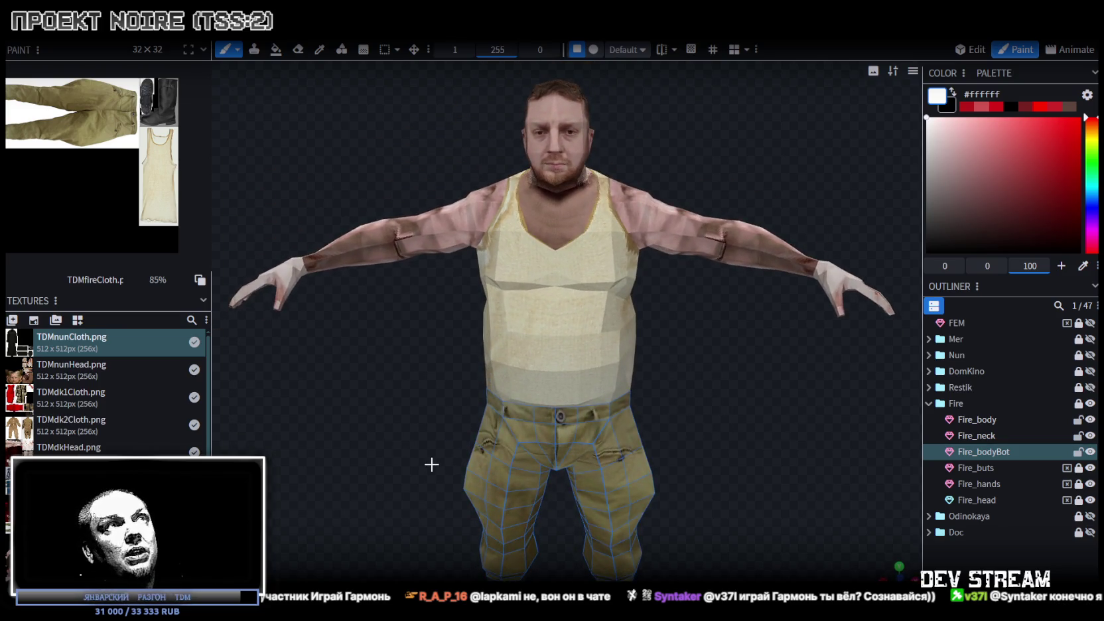
mouse_move(419, 410)
left_mouse_down()
mouse_move(493, 424)
mouse_move(550, 417)
mouse_move(488, 401)
mouse_move(438, 417)
left_mouse_up()
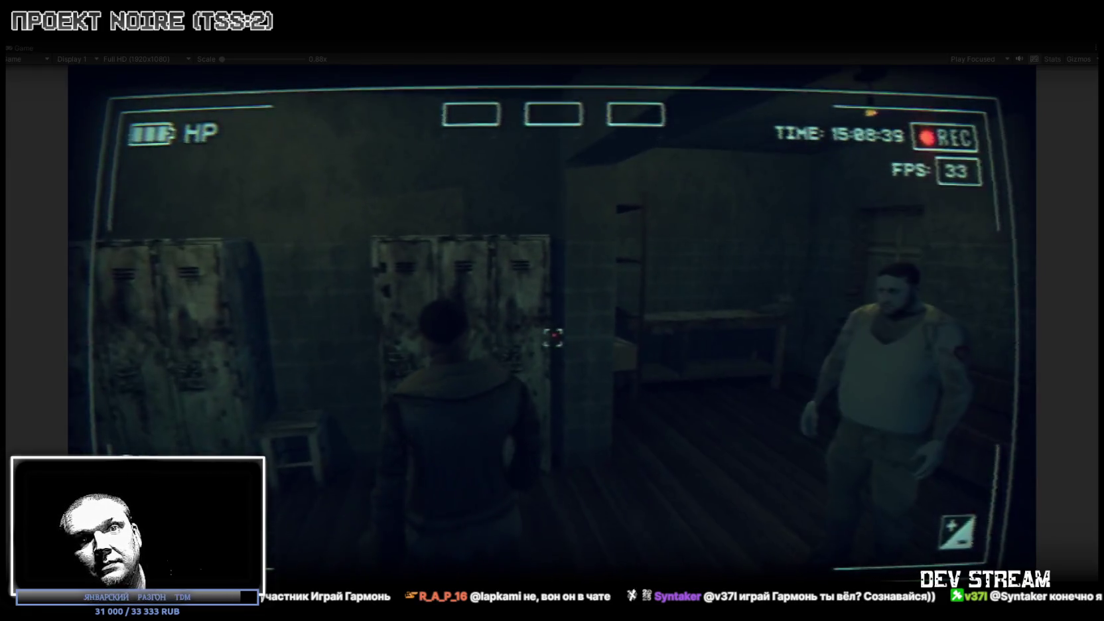
Open the in-game pause menu with Esc.
key("Escape")
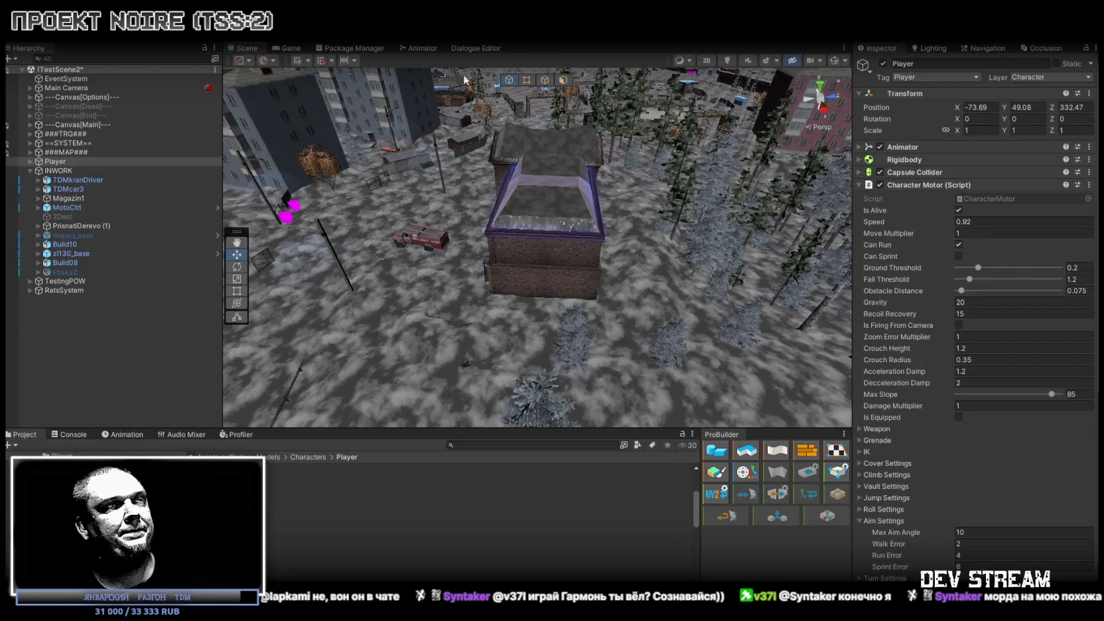
key("alt+Tab")
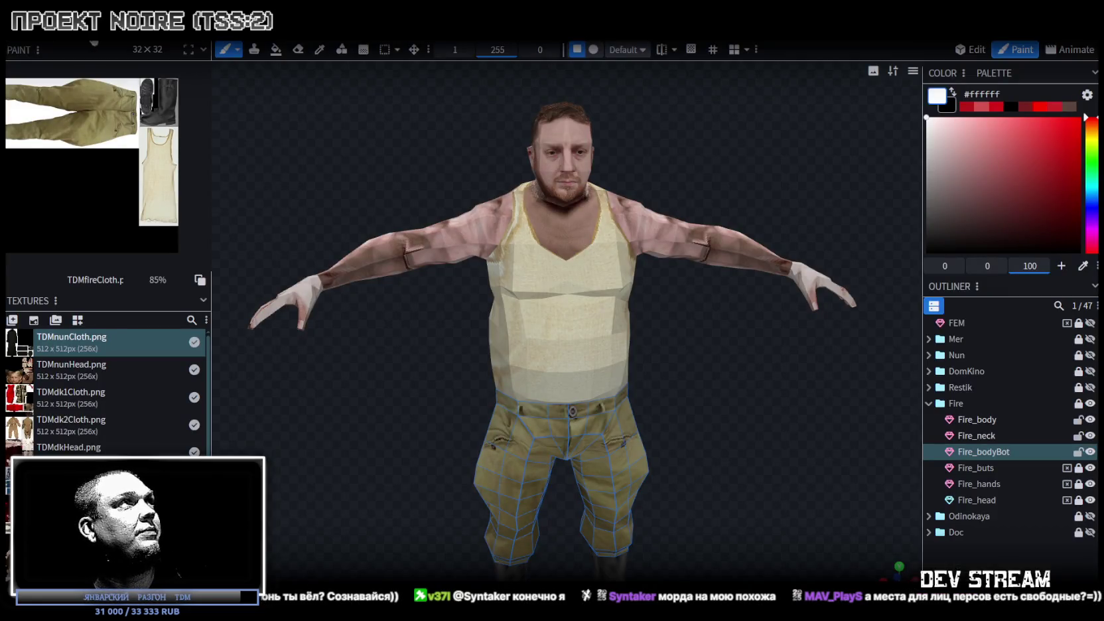
Switch to the Type1_Male project and zoom in on the low-poly body.
key("alt+Tab")
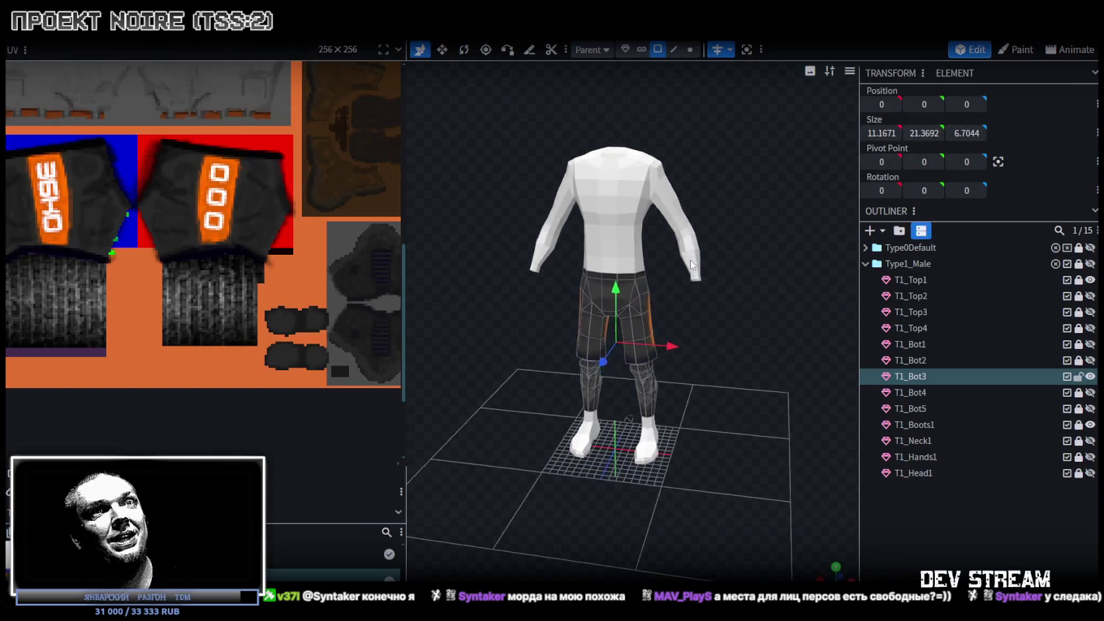
scroll(692, 264, "up", 2)
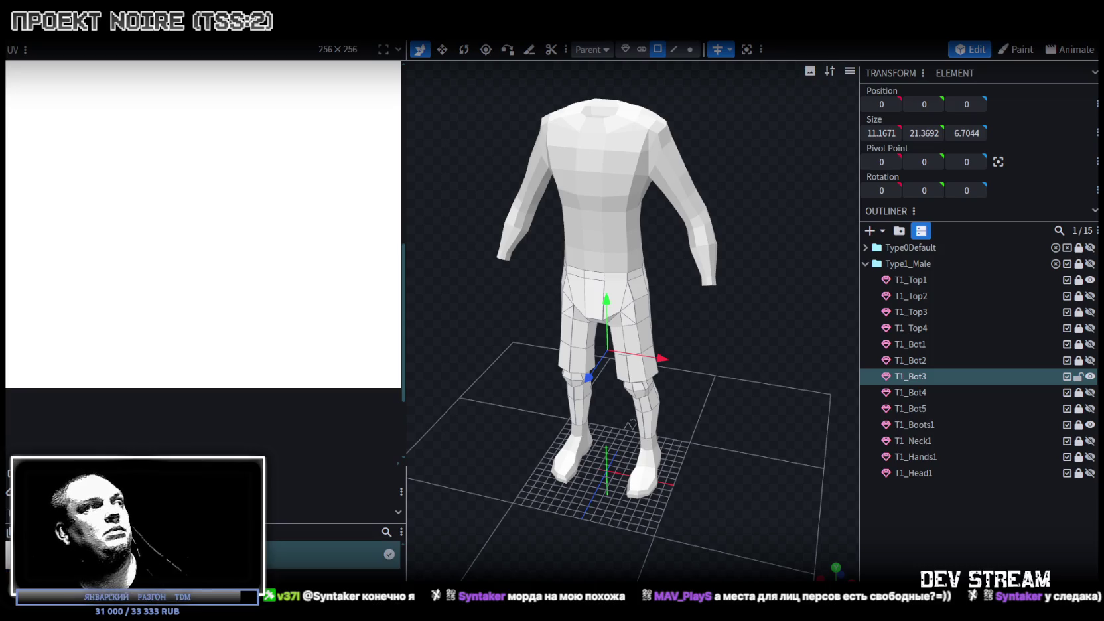
key("Escape")
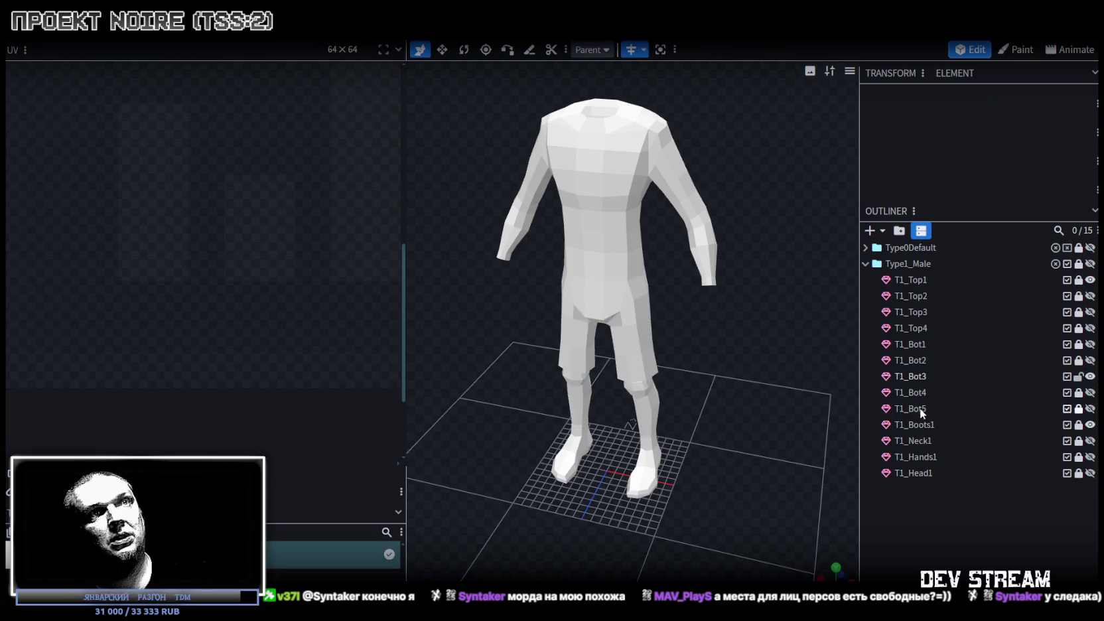
left_click_drag(716, 361, 598, 266)
scroll(584, 219, "up", 3)
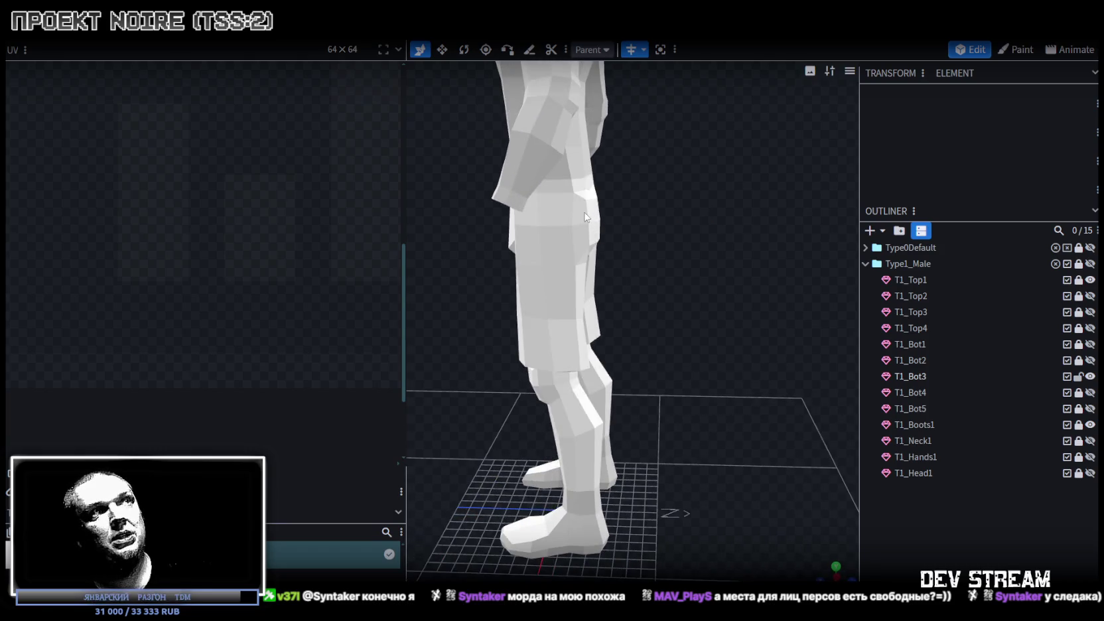
left_click(584, 214)
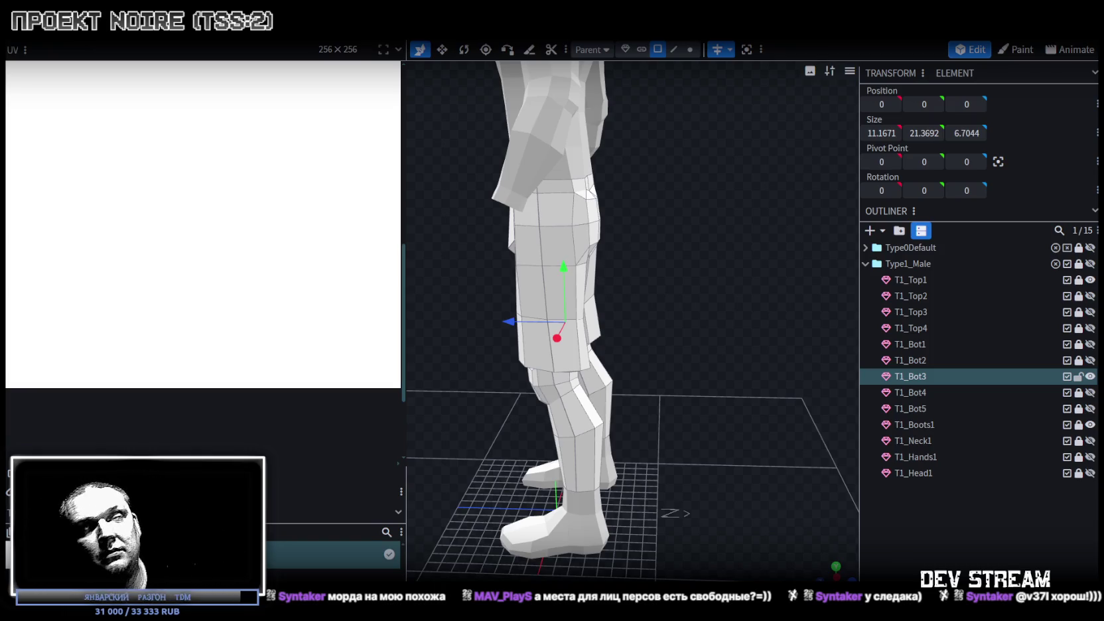
scroll(612, 309, "down", 3)
scroll(501, 302, "up", 3)
mouse_move(501, 302)
left_mouse_down()
mouse_move(576, 290)
mouse_move(703, 320)
mouse_move(639, 291)
left_mouse_up()
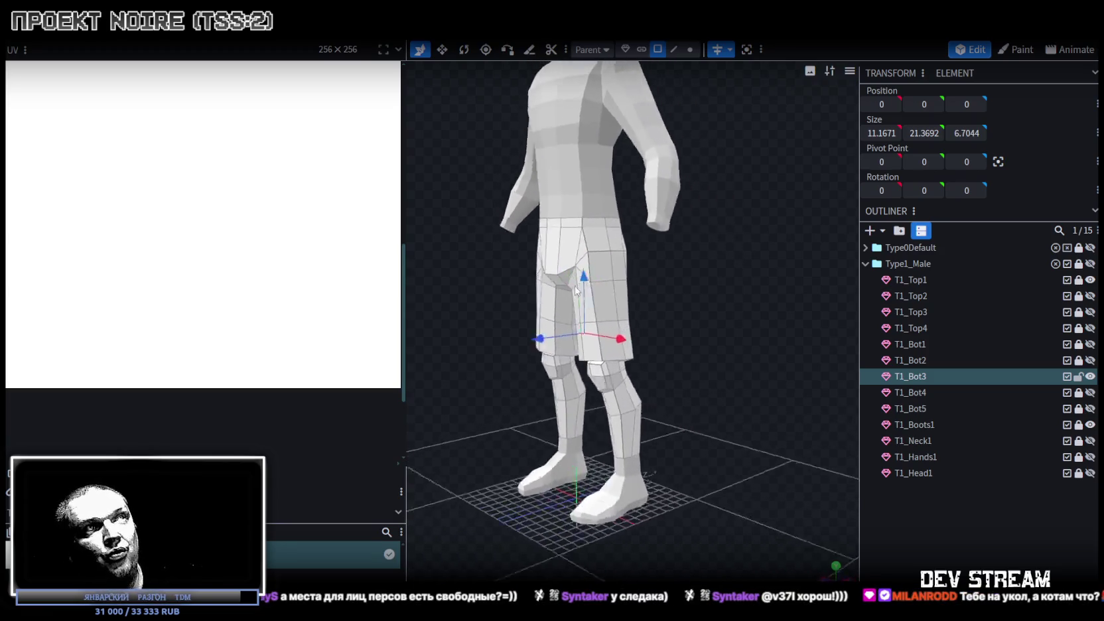
left_click_drag(705, 293, 709, 291)
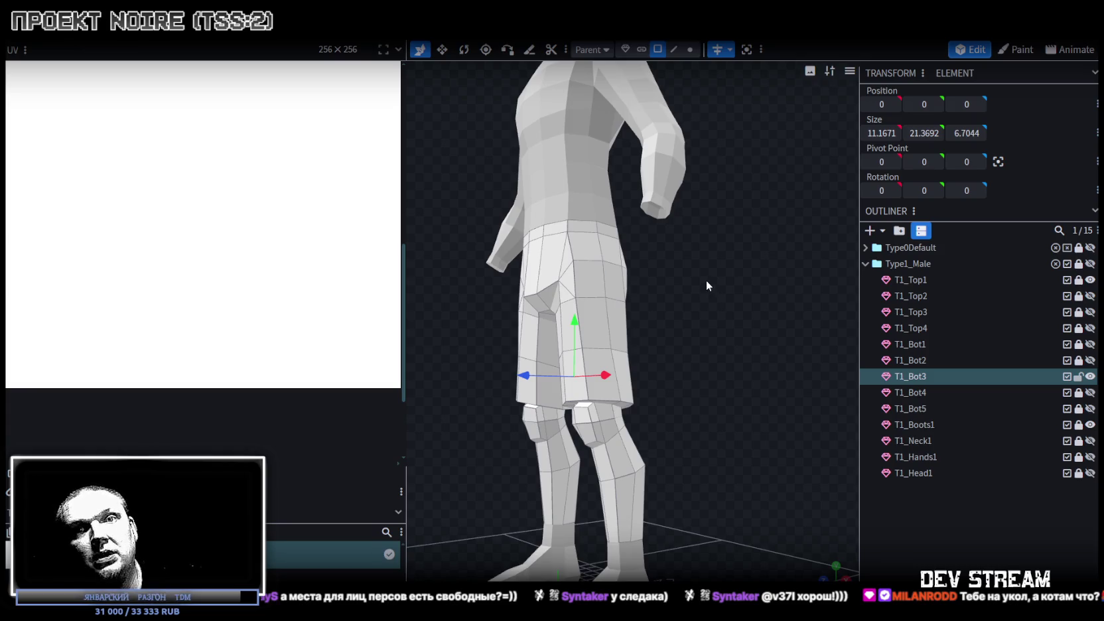
left_click_drag(702, 276, 750, 348)
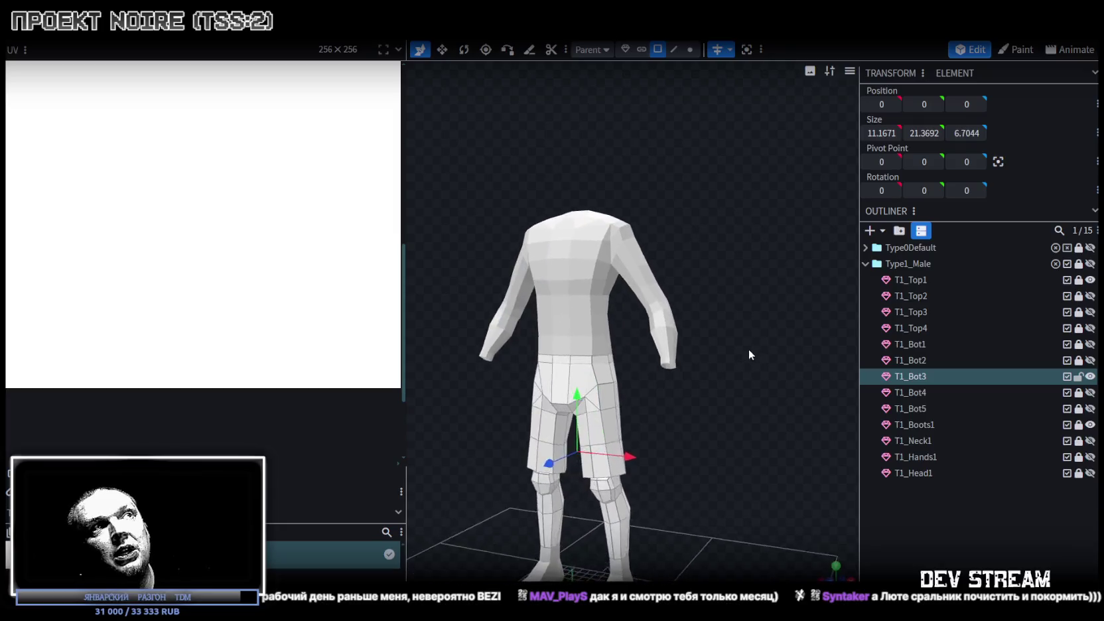
scroll(732, 399, "up", 4)
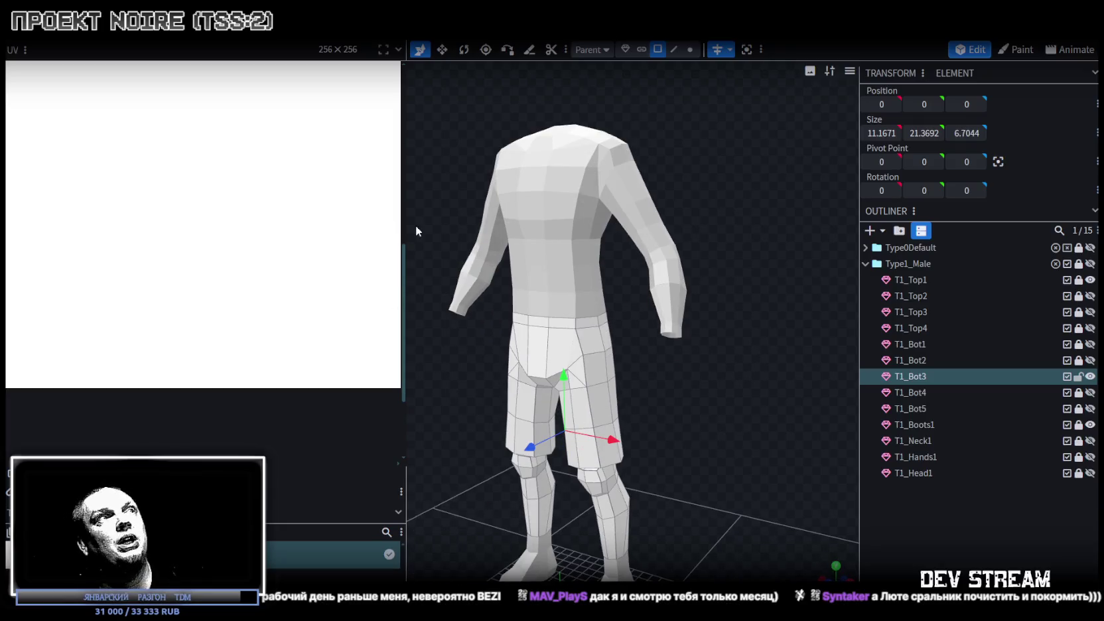
left_click_drag(408, 221, 168, 226)
left_click_drag(763, 372, 632, 375)
left_click(469, 345)
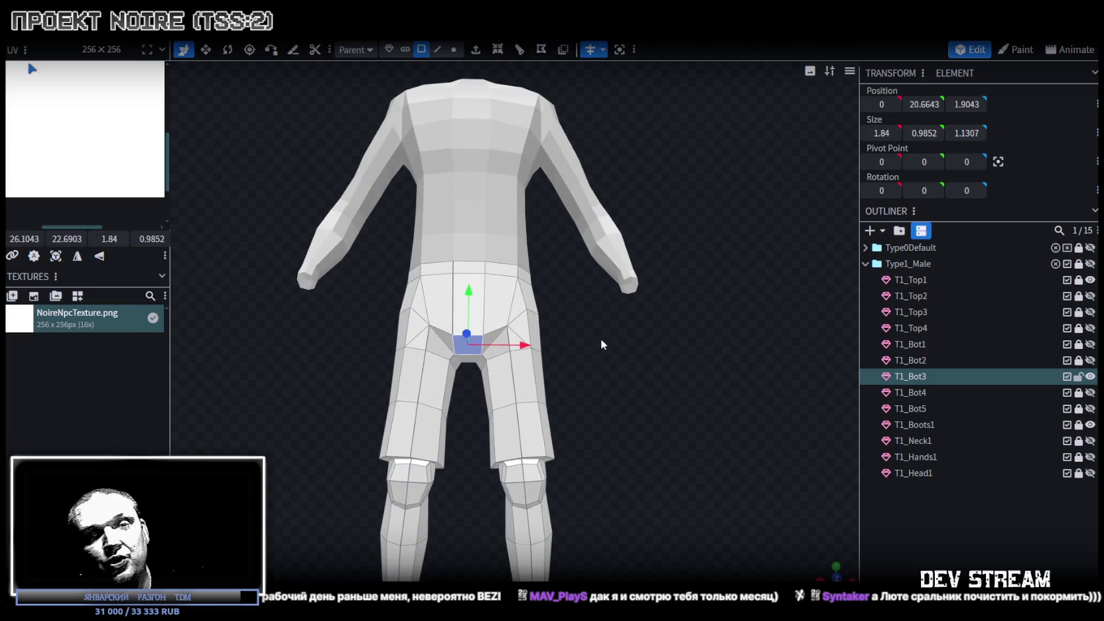
Save the Type1_Male NPC as NoireNPC.bbmodel and close the project to reach the start screen.
mouse_move(603, 346)
left_mouse_down()
mouse_move(527, 448)
mouse_move(515, 400)
mouse_move(603, 457)
mouse_move(626, 359)
mouse_move(624, 377)
mouse_move(596, 390)
mouse_move(570, 365)
left_mouse_up()
key("ctrl+s")
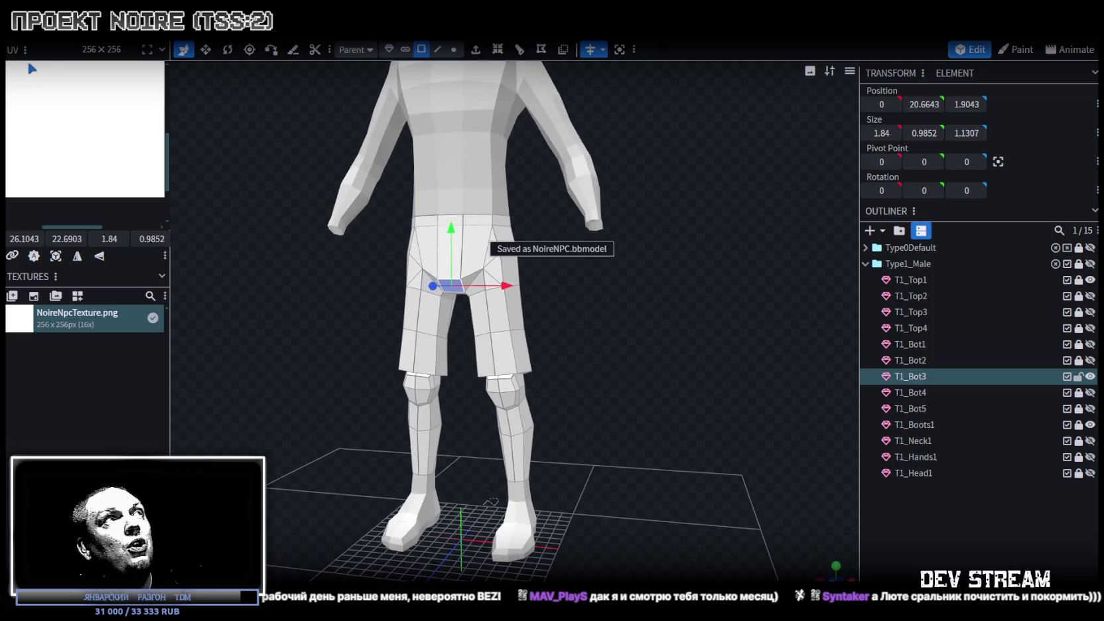
key("ctrl+w")
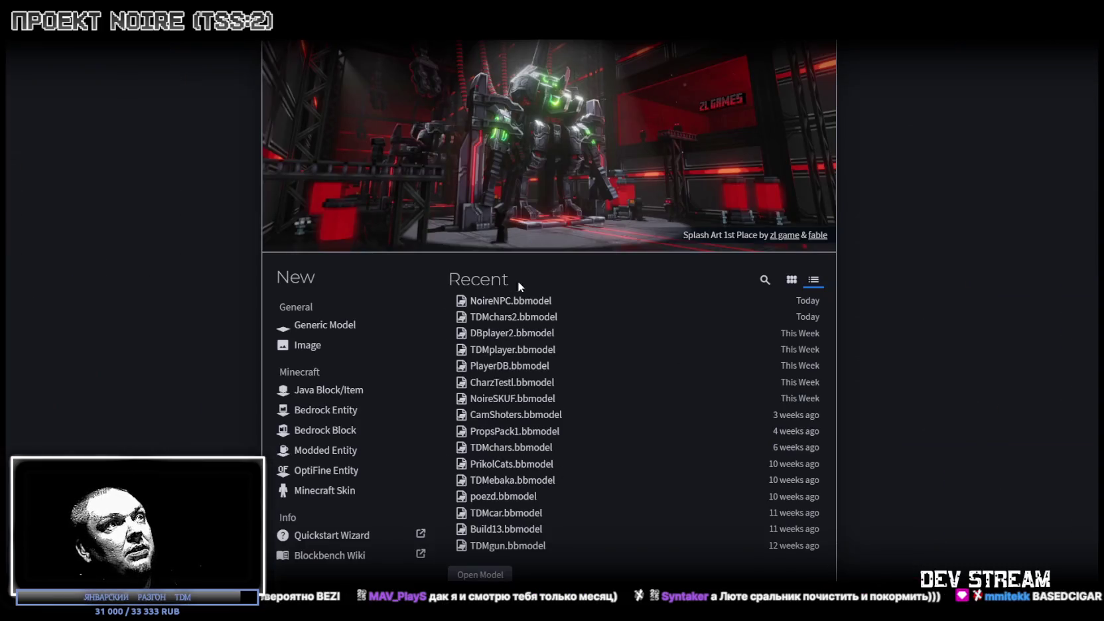
Open the TDMchars2.bbmodel zombie project from the Recent models list.
left_click(706, 420)
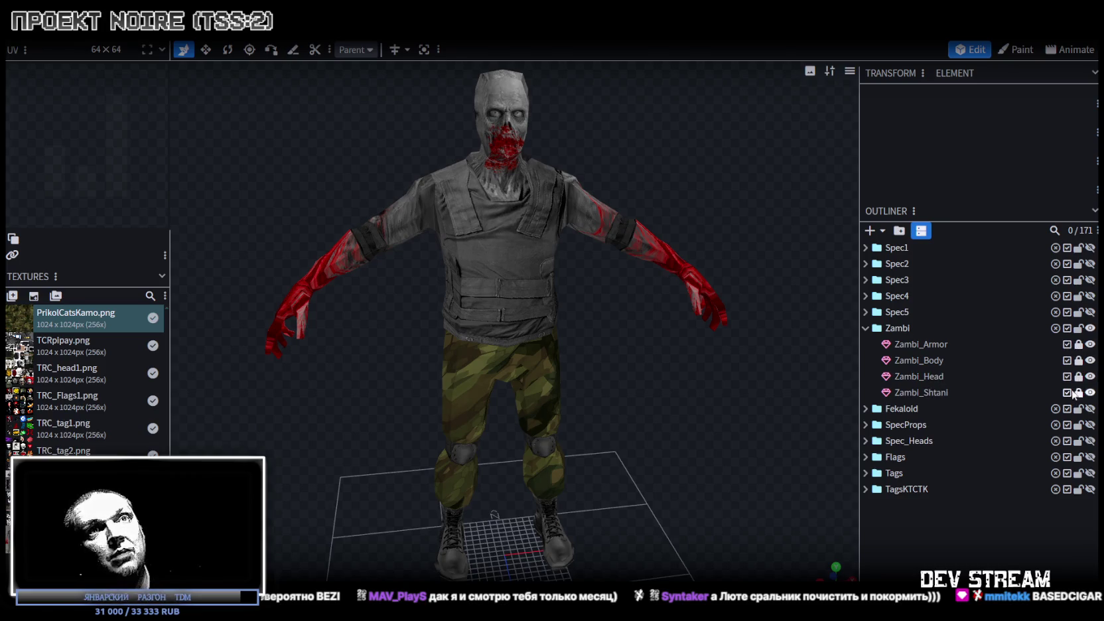
Select Zambi_Head, resize the UV panel and overlay the UV wireframe on its texture.
left_click(922, 376)
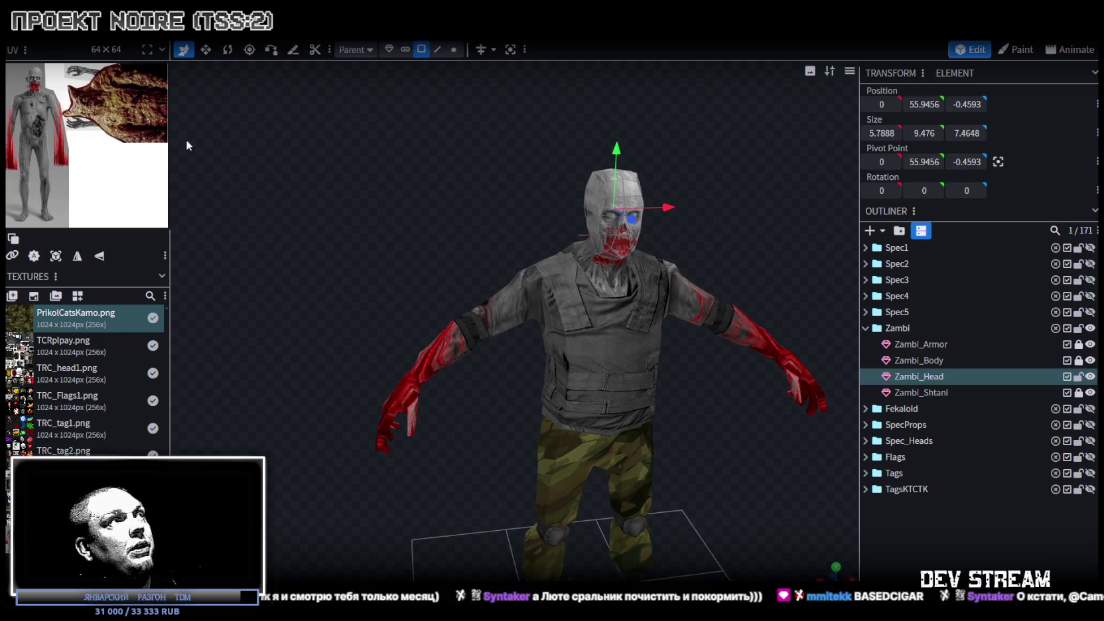
left_click_drag(199, 117, 482, 203)
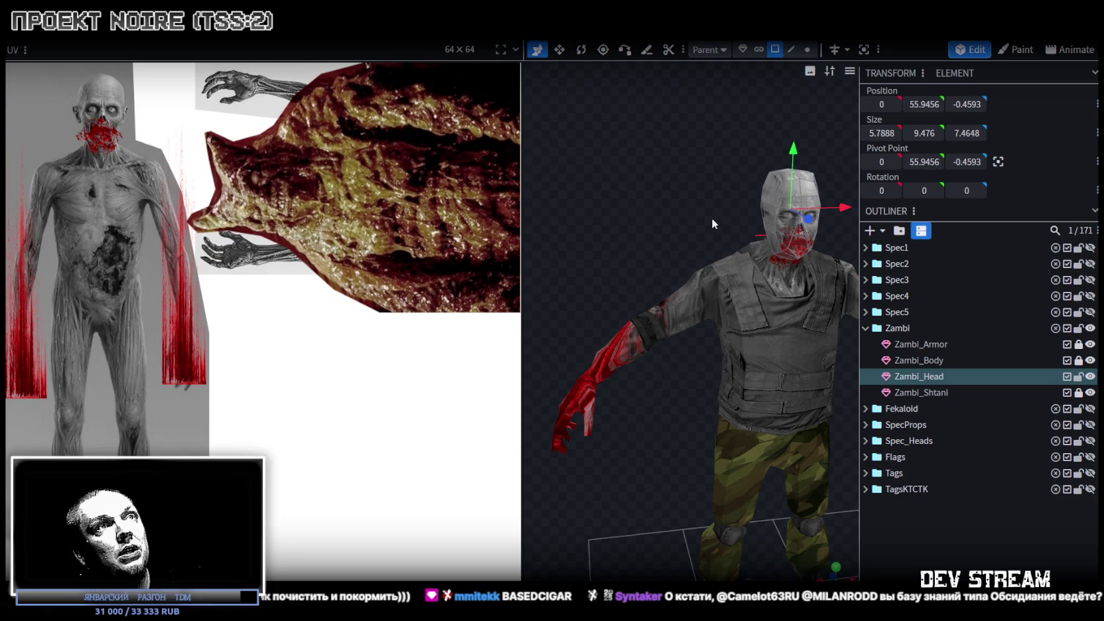
left_click_drag(713, 223, 611, 303)
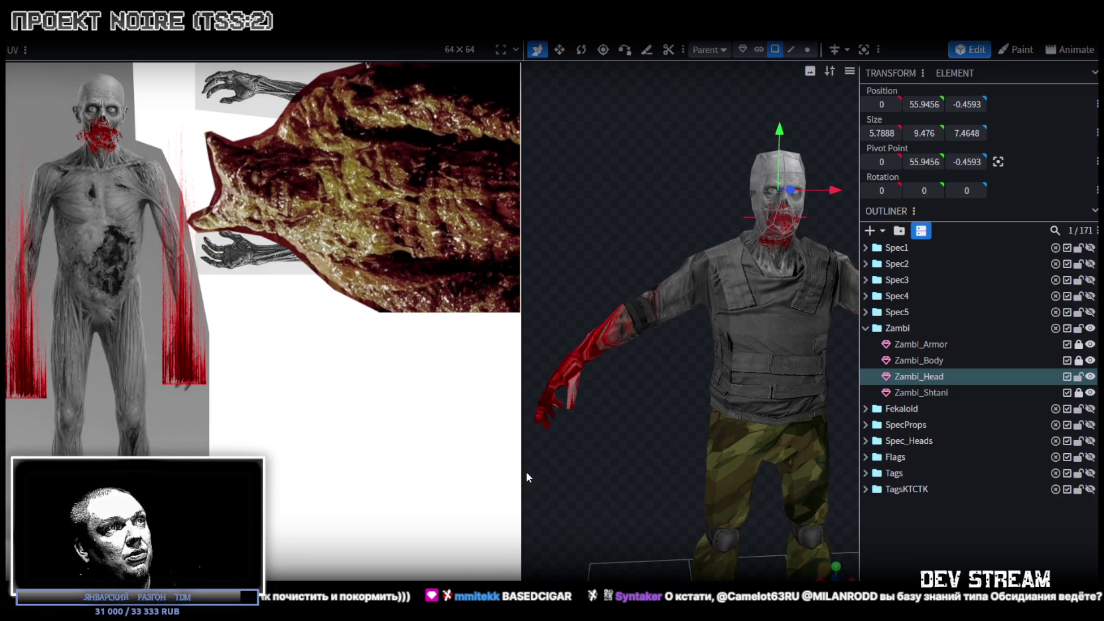
left_click_drag(523, 470, 369, 473)
left_click(13, 438)
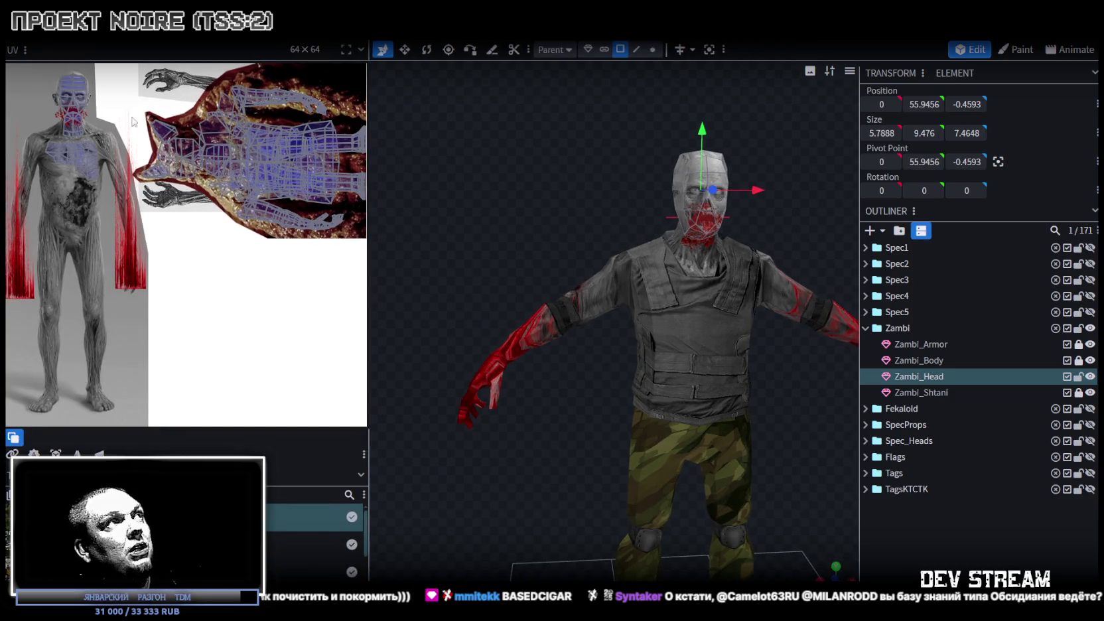
Zoom the UV editor and orbit to view the zombie's torso and right side.
scroll(58, 129, "up", 3)
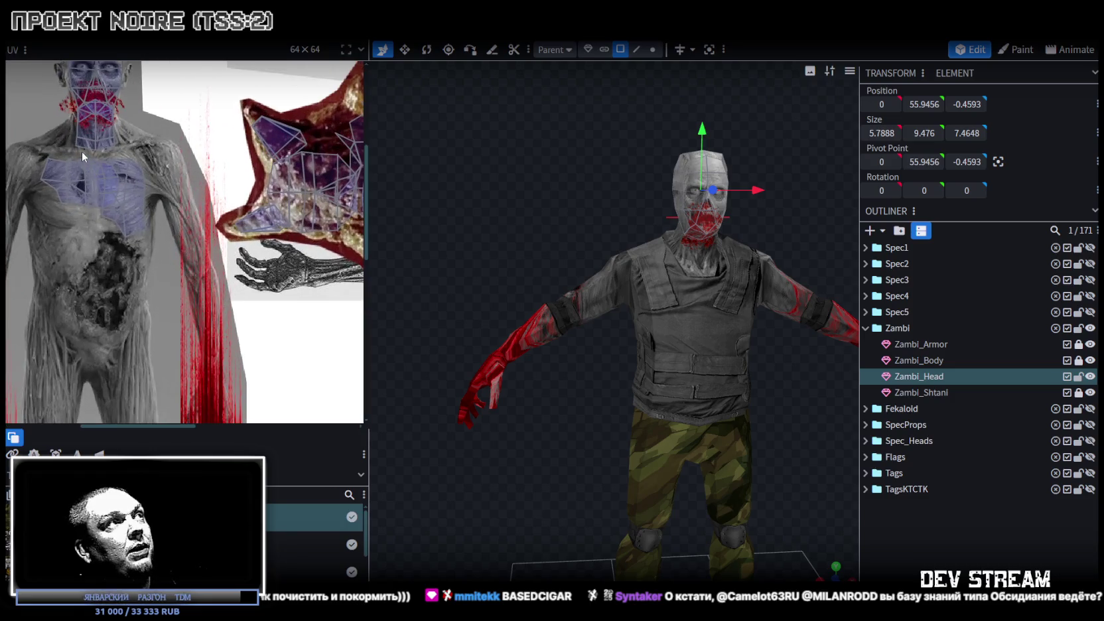
scroll(100, 159, "down", 4)
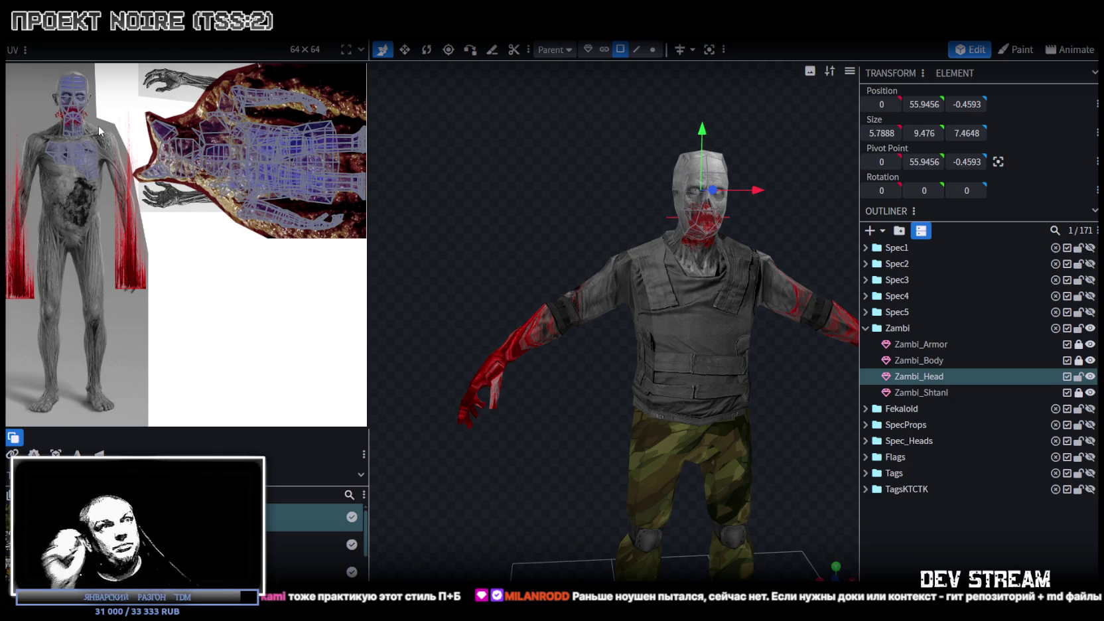
scroll(509, 174, "up", 5)
mouse_move(530, 265)
left_mouse_down()
mouse_move(579, 298)
mouse_move(644, 259)
mouse_move(549, 150)
mouse_move(479, 101)
left_mouse_up()
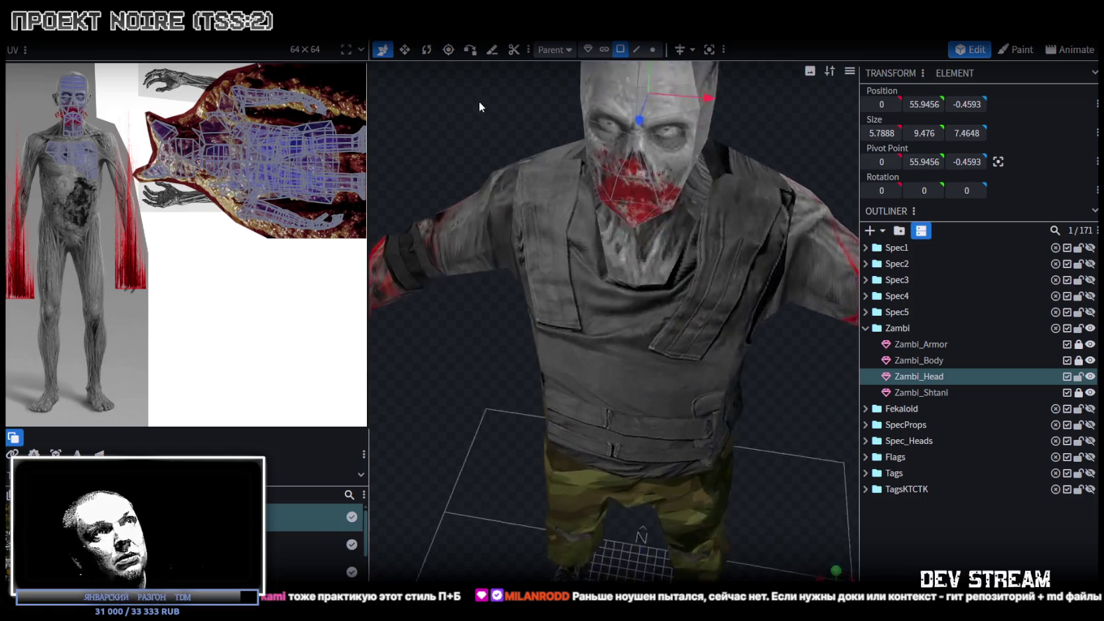
left_click_drag(754, 274, 720, 205)
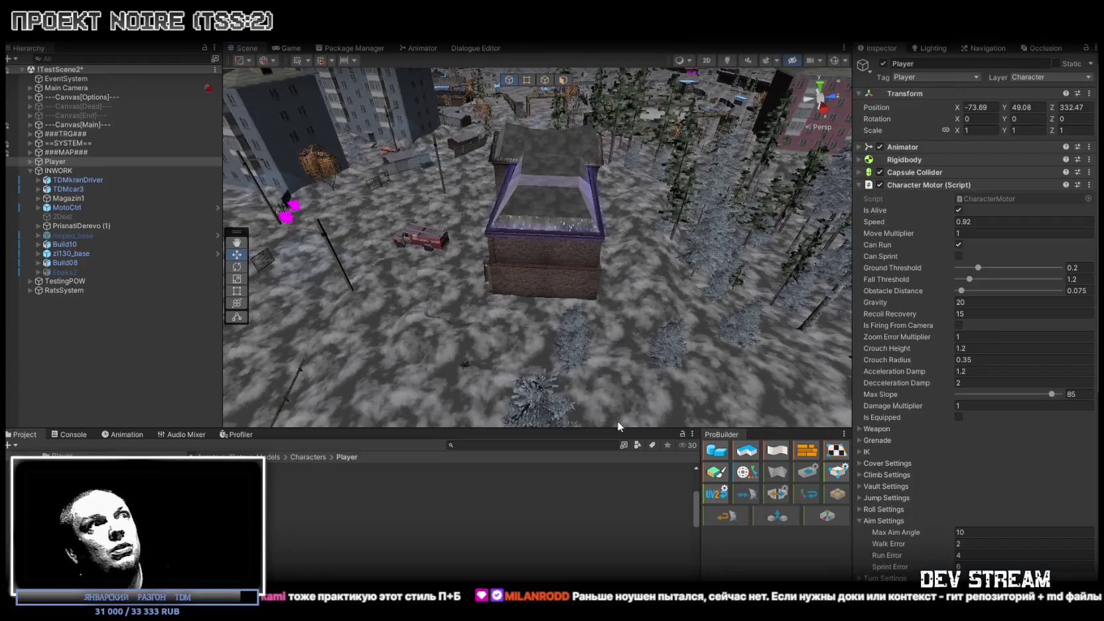
Fly the Scene camera through the snowy town and select the GarageK brick garage.
mouse_move(483, 323)
left_mouse_down()
mouse_move(524, 382)
mouse_move(522, 308)
mouse_move(670, 290)
mouse_move(756, 247)
mouse_move(659, 321)
mouse_move(625, 214)
mouse_move(489, 268)
mouse_move(552, 290)
mouse_move(460, 196)
mouse_move(650, 275)
mouse_move(851, 310)
mouse_move(836, 362)
mouse_move(796, 332)
mouse_move(677, 292)
mouse_move(358, 220)
mouse_move(391, 215)
mouse_move(276, 218)
mouse_move(250, 252)
mouse_move(259, 207)
mouse_move(140, 284)
left_mouse_up()
mouse_move(318, 318)
left_mouse_down()
mouse_move(472, 313)
mouse_move(81, 284)
mouse_move(992, 314)
mouse_move(955, 338)
mouse_move(552, 359)
mouse_move(657, 361)
left_mouse_up()
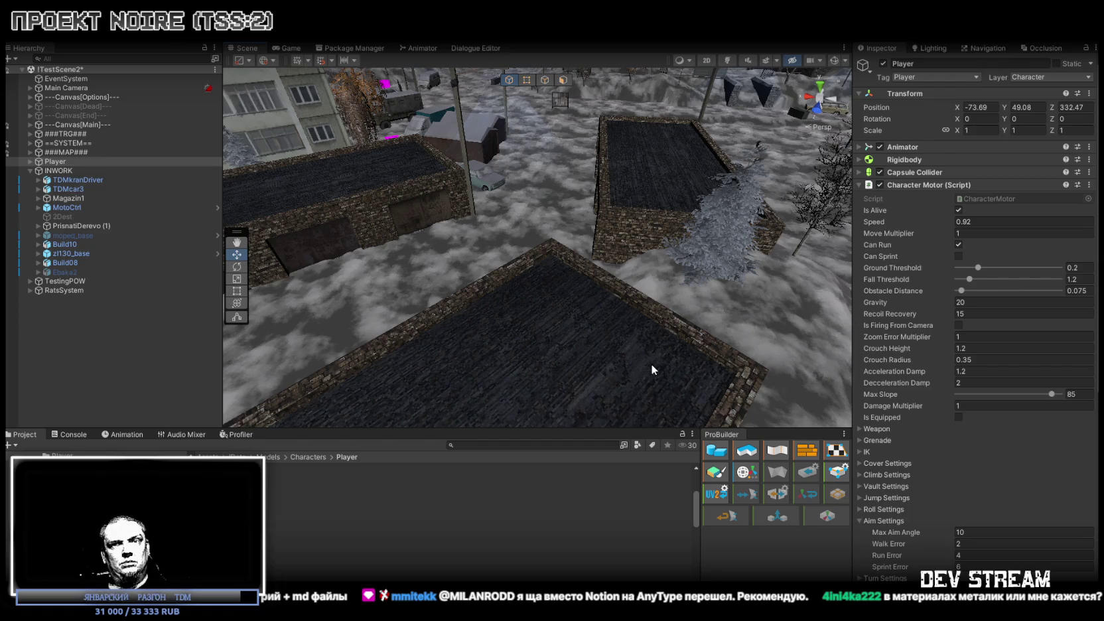
mouse_move(652, 370)
left_mouse_down()
mouse_move(689, 253)
mouse_move(581, 251)
left_mouse_up()
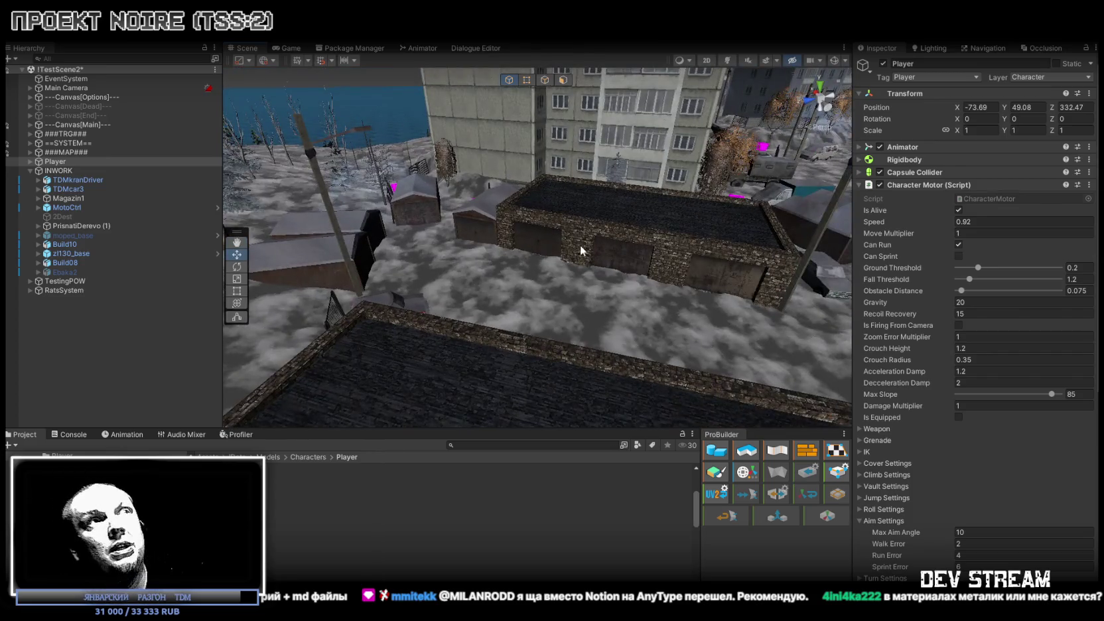
left_click(593, 262)
Open the garage's Build04 material, then fly over and select the Sugrob05 (1) snowdrift.
left_click(990, 216)
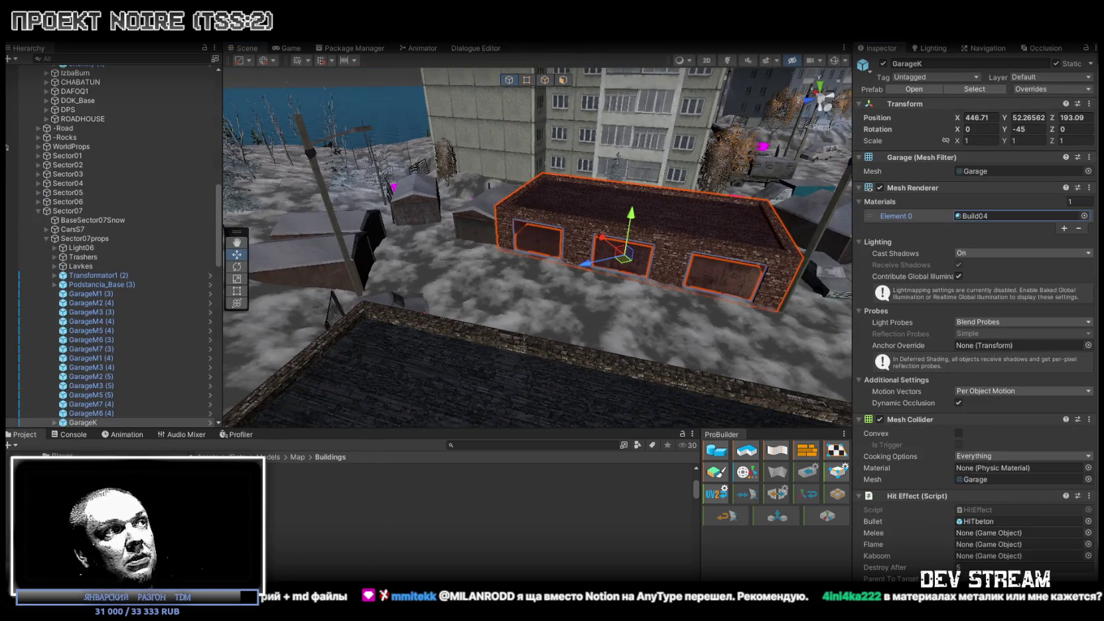
double_click(990, 217)
left_click_drag(657, 199, 675, 186)
key("w")
key("w")
key("w")
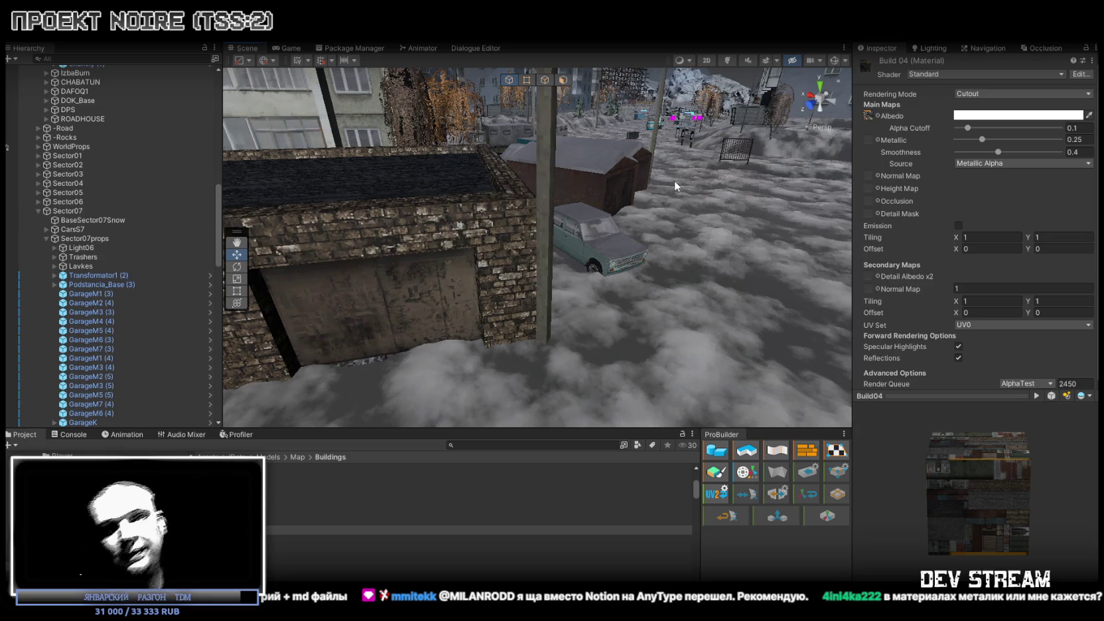
mouse_move(581, 285)
left_mouse_down()
mouse_move(770, 225)
mouse_move(728, 218)
mouse_move(582, 234)
mouse_move(591, 237)
mouse_move(588, 220)
mouse_move(662, 204)
mouse_move(261, 206)
mouse_move(358, 186)
mouse_move(290, 207)
left_mouse_up()
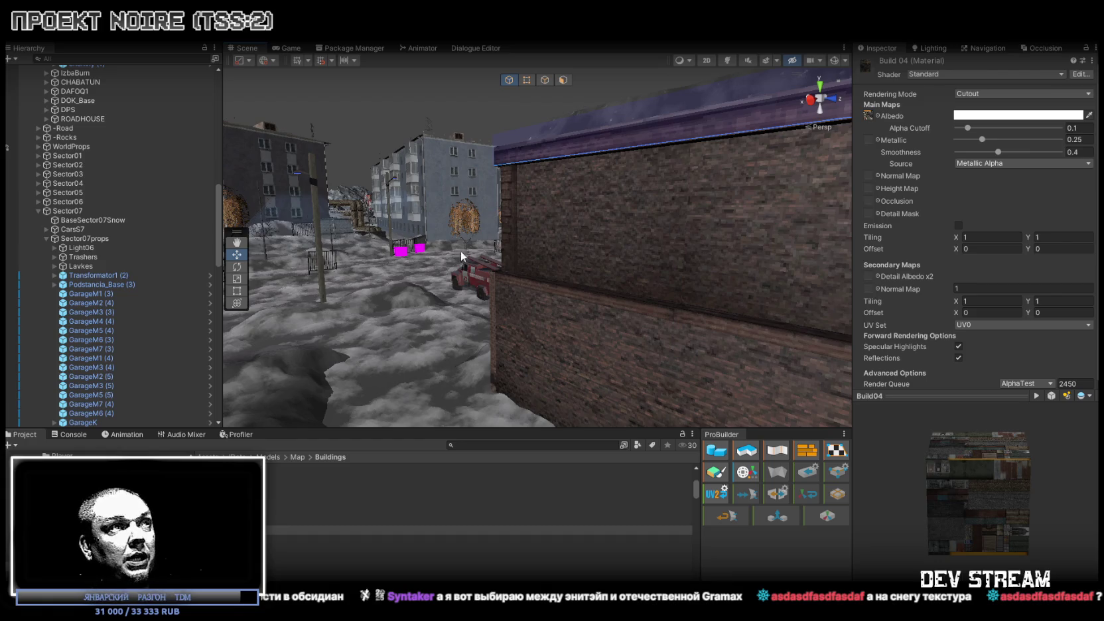
left_click(431, 279)
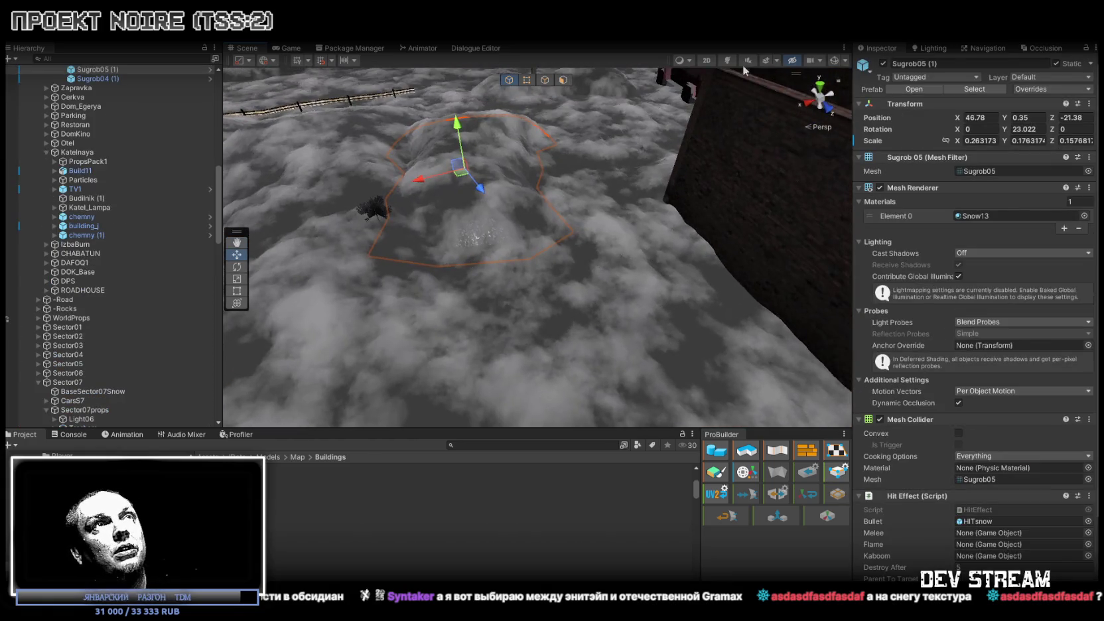
Switch the Scene to Shaded Wireframe and open the snowdrift's Snow 13 material.
left_click(681, 61)
left_click(715, 102)
left_click_drag(524, 213, 564, 193)
left_click(968, 216)
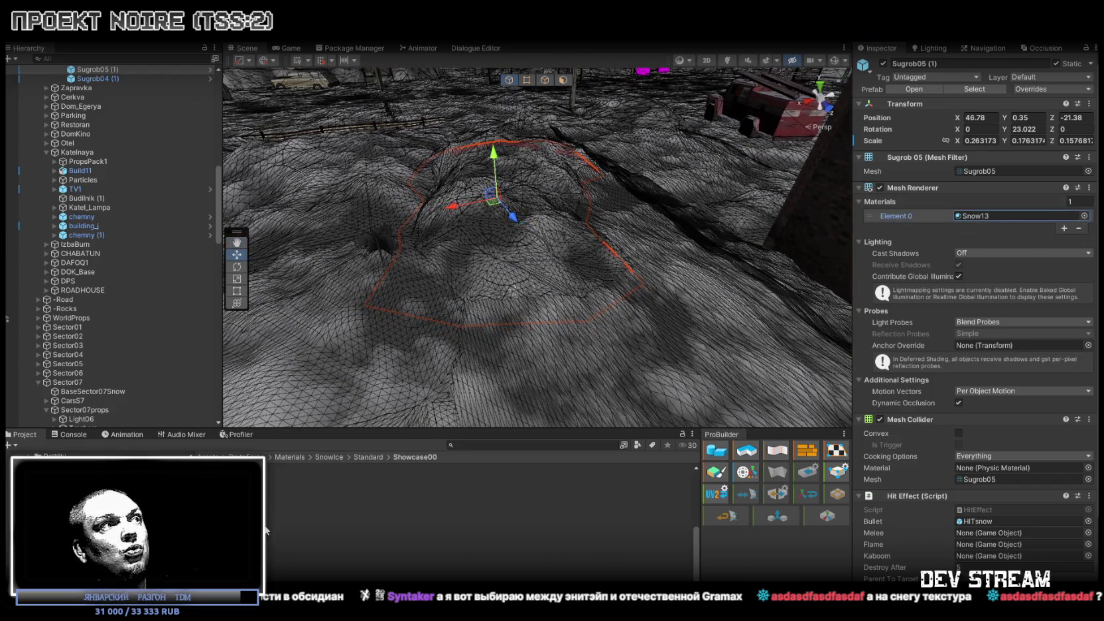
left_click(272, 555)
Scroll through the Snow 13 settings and orbit the view from the terrain to the buildings.
mouse_move(623, 174)
left_mouse_down()
mouse_move(562, 217)
mouse_move(560, 239)
left_mouse_up()
scroll(560, 239, "down", 10)
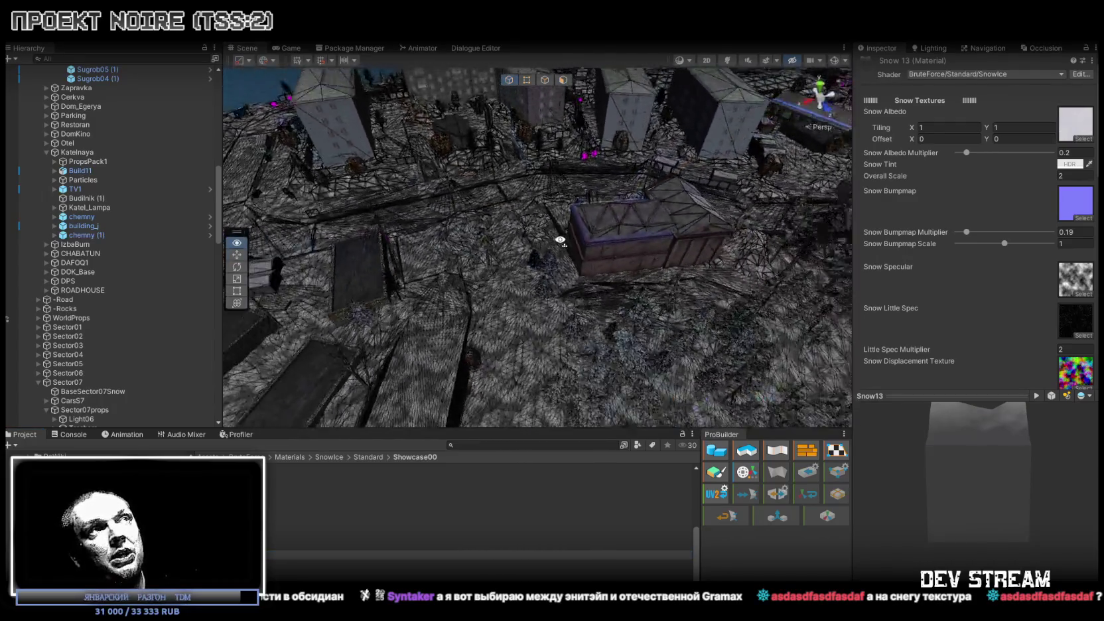
scroll(560, 240, "down", 10)
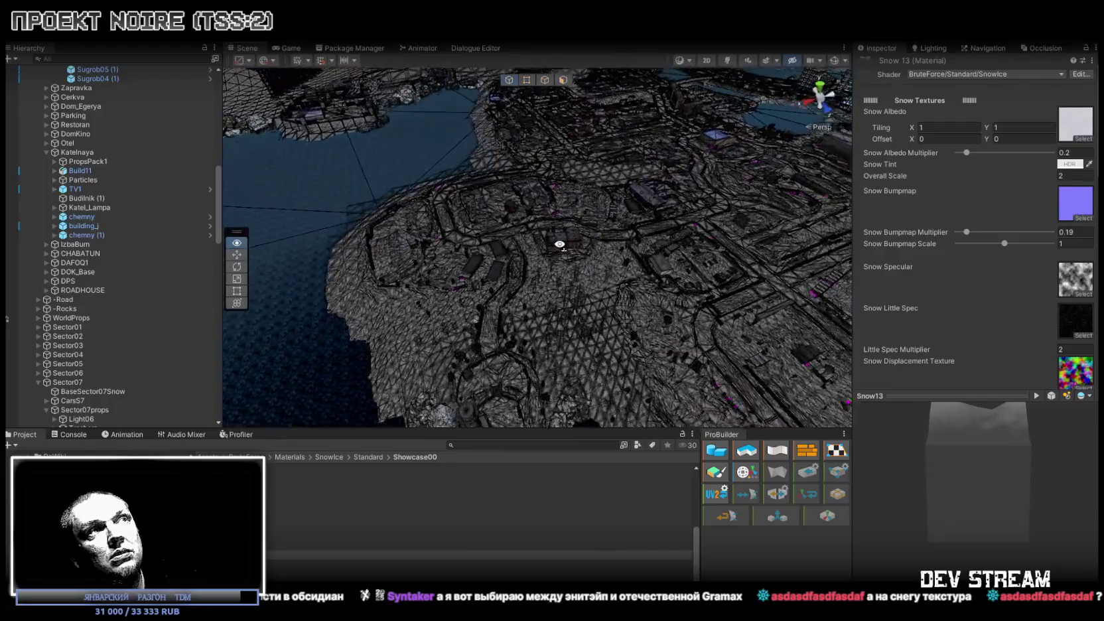
left_click_drag(540, 247, 548, 245)
scroll(548, 246, "up", 5)
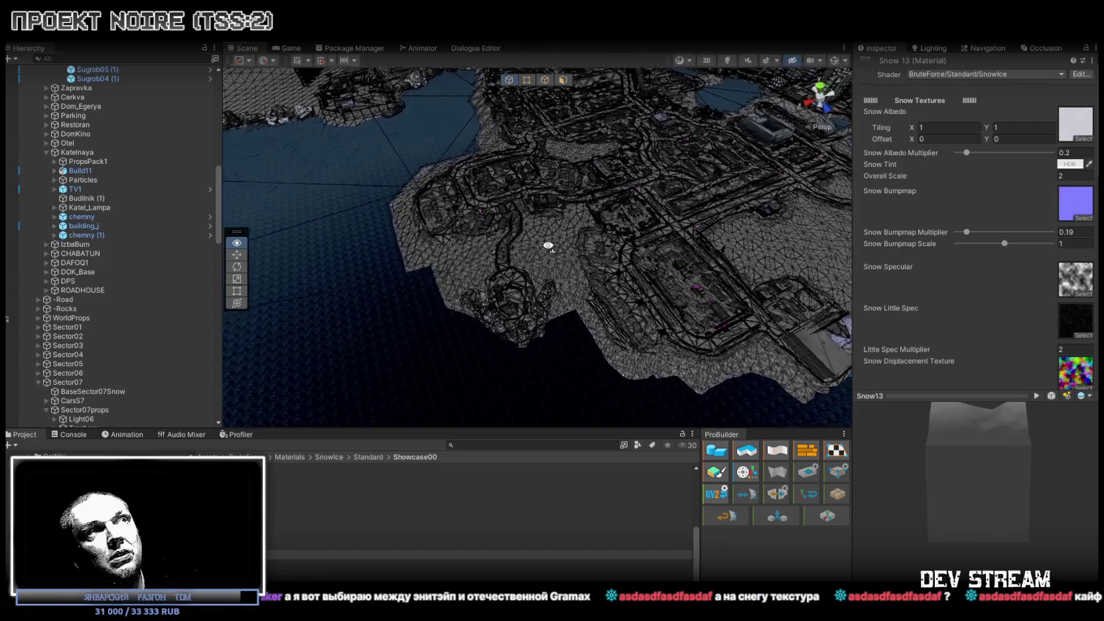
mouse_move(548, 245)
left_mouse_down()
mouse_move(498, 185)
mouse_move(563, 197)
mouse_move(575, 229)
left_mouse_up()
scroll(1003, 233, "down", 5)
scroll(1003, 238, "down", 6)
scroll(1013, 217, "up", 4)
scroll(1067, 205, "up", 2)
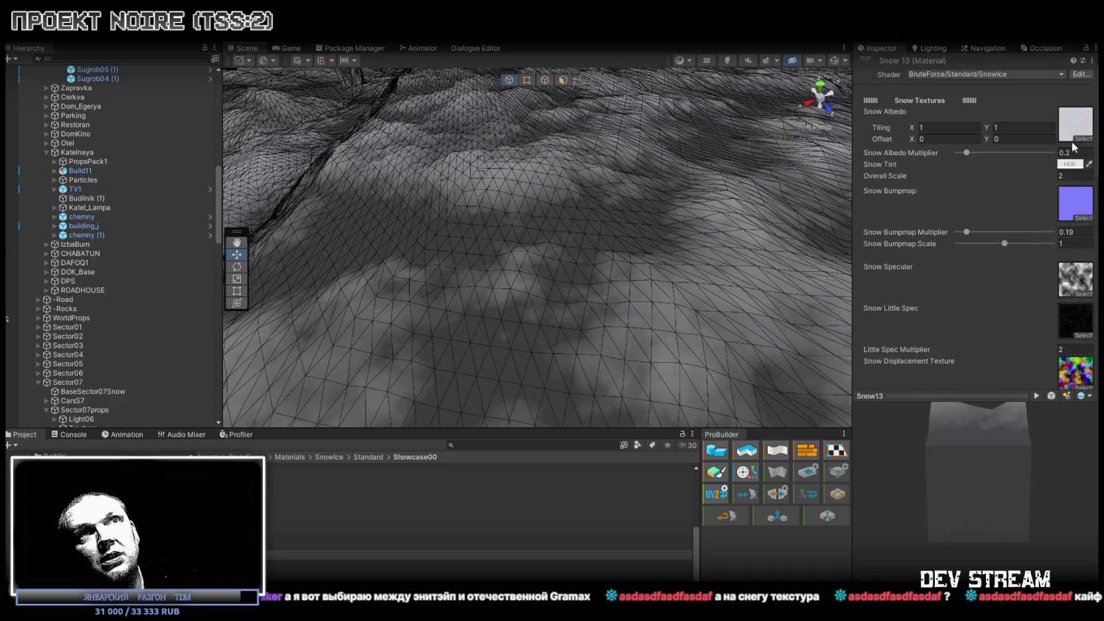
scroll(1067, 209, "down", 12)
scroll(1065, 216, "down", 3)
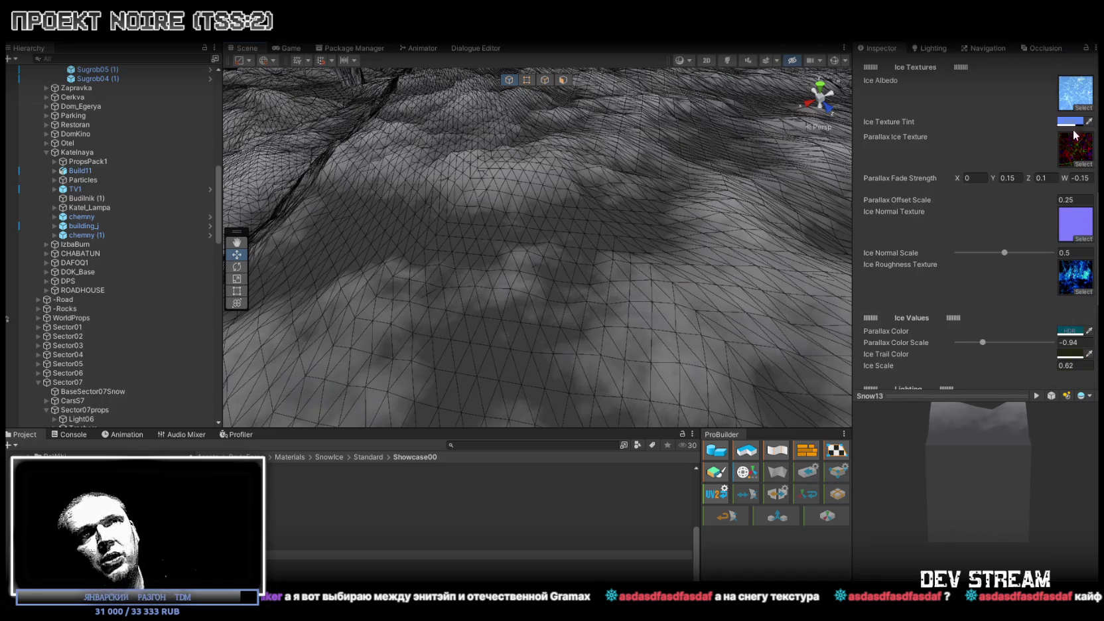
scroll(1044, 239, "down", 12)
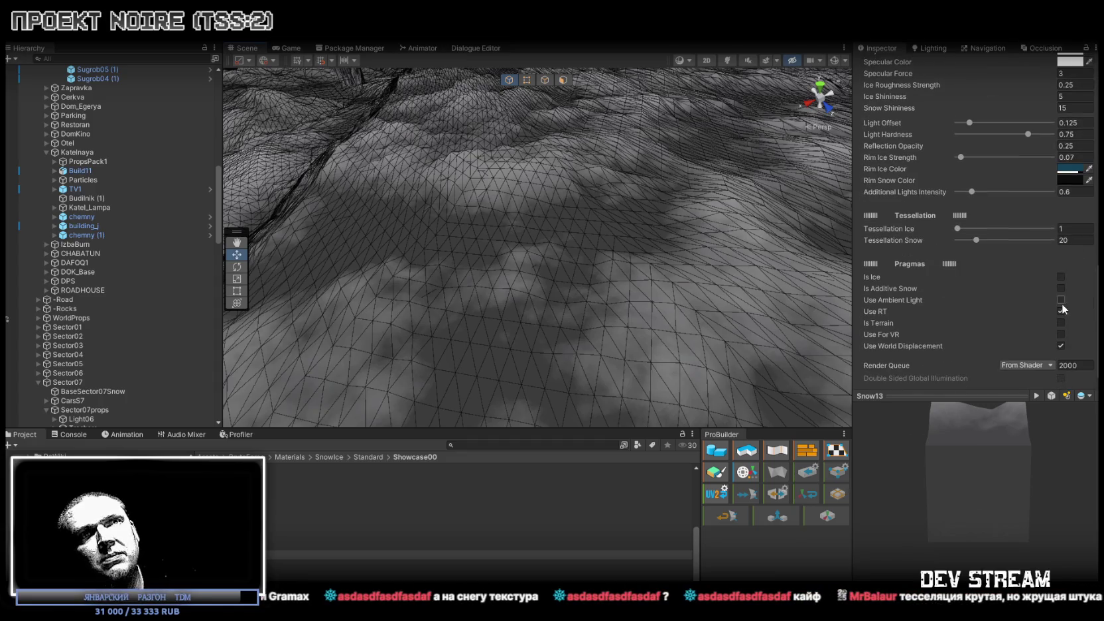
scroll(1020, 171, "up", 3)
mouse_move(587, 206)
left_mouse_down()
mouse_move(723, 156)
mouse_move(770, 193)
left_mouse_up()
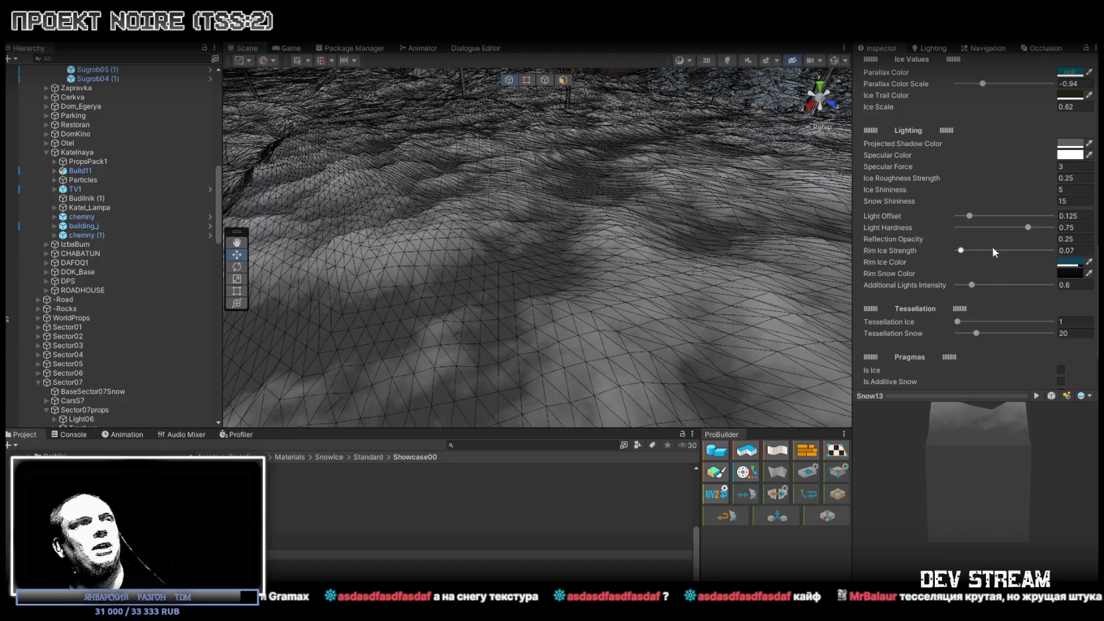
scroll(999, 219, "up", 6)
scroll(1008, 291, "up", 3)
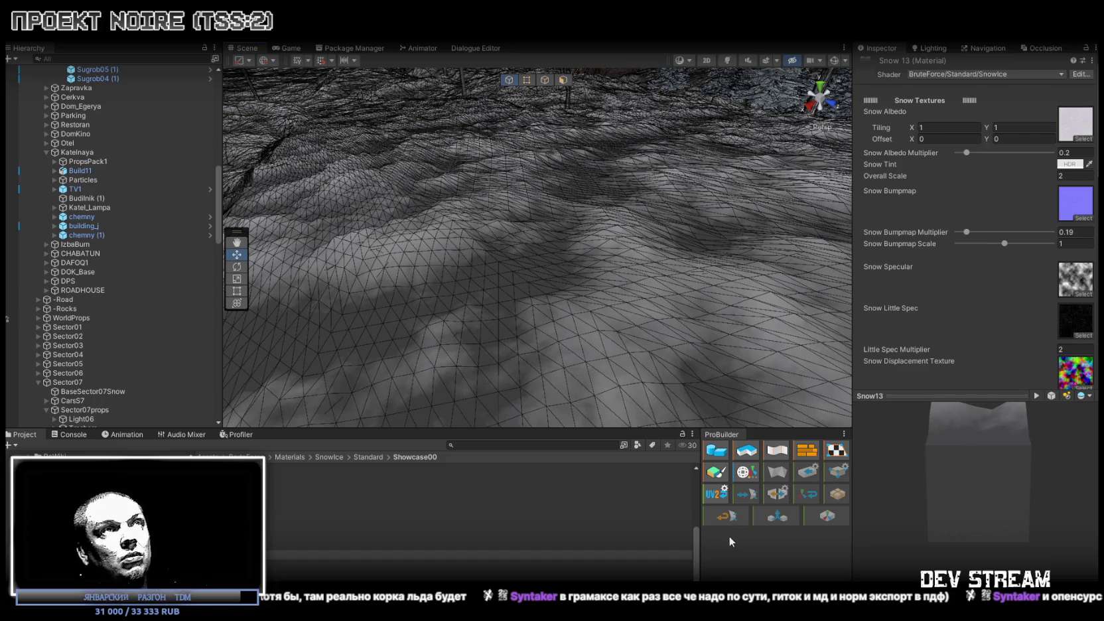
left_click_drag(614, 227, 330, 187)
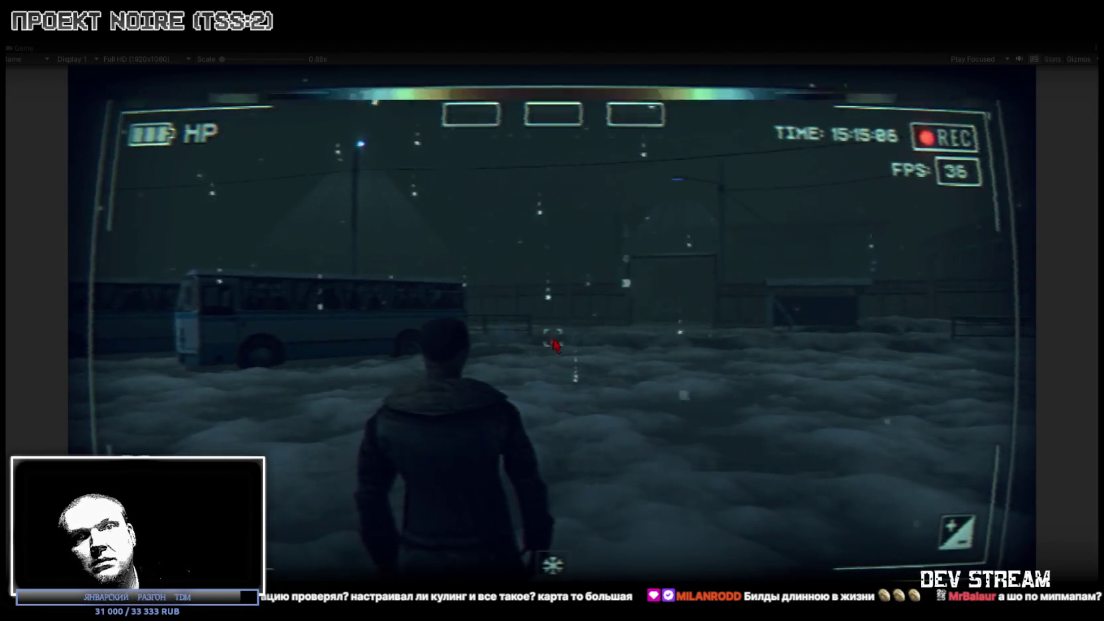
Bring up the running game's in-game menu with Escape.
key("Escape")
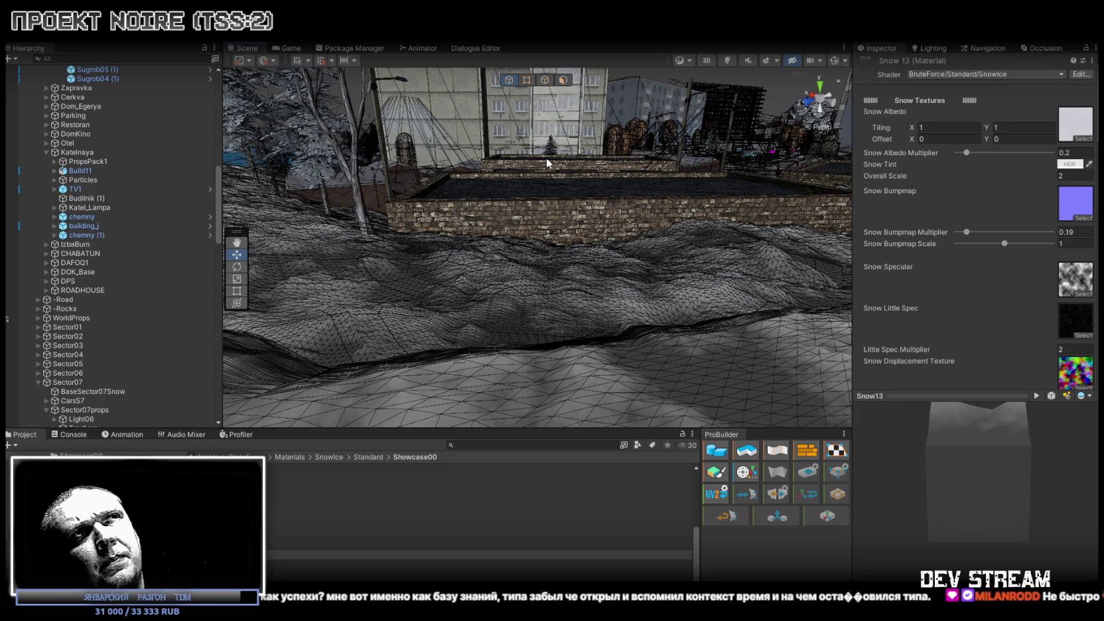
Show the Console, then the Profiler, and select CPU frames up to 46744.
left_click(74, 434)
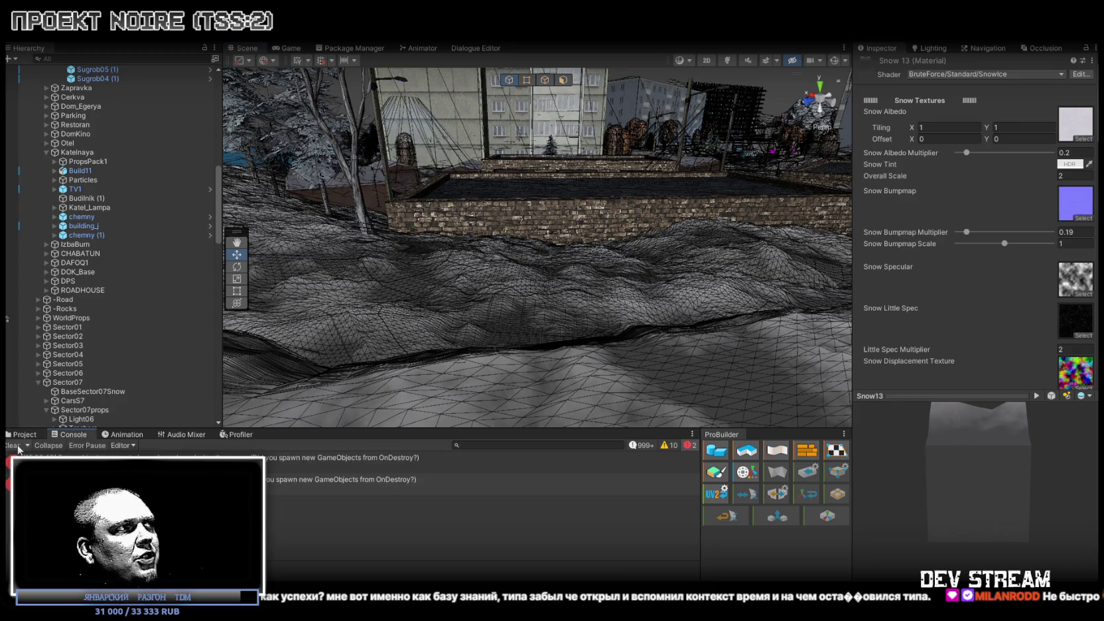
left_click(239, 434)
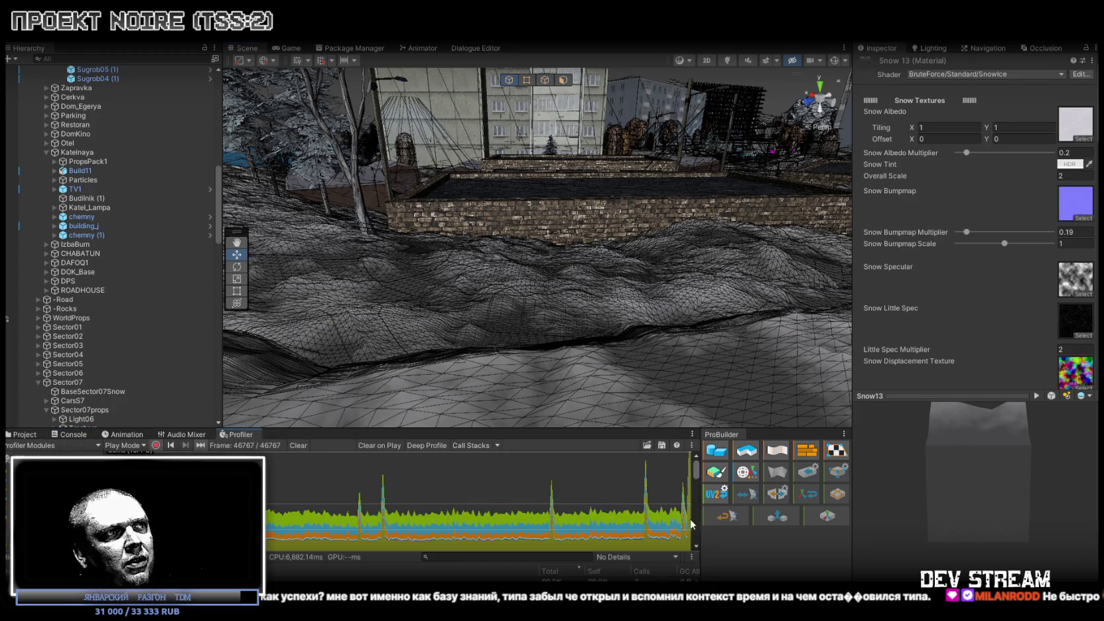
left_click(517, 523)
left_click(623, 485)
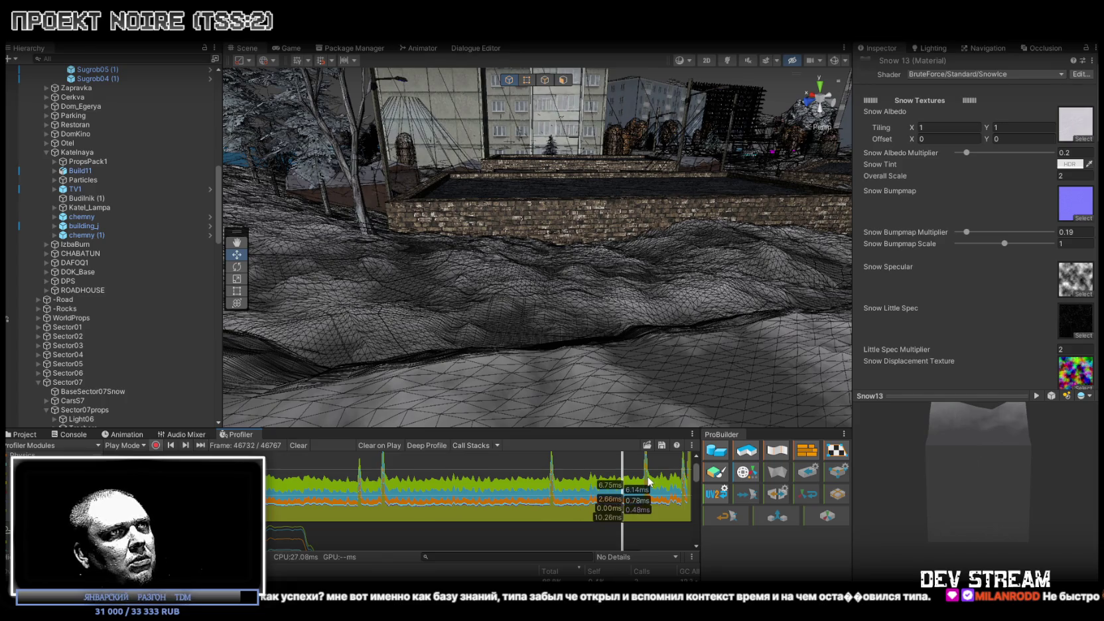
left_click(645, 473)
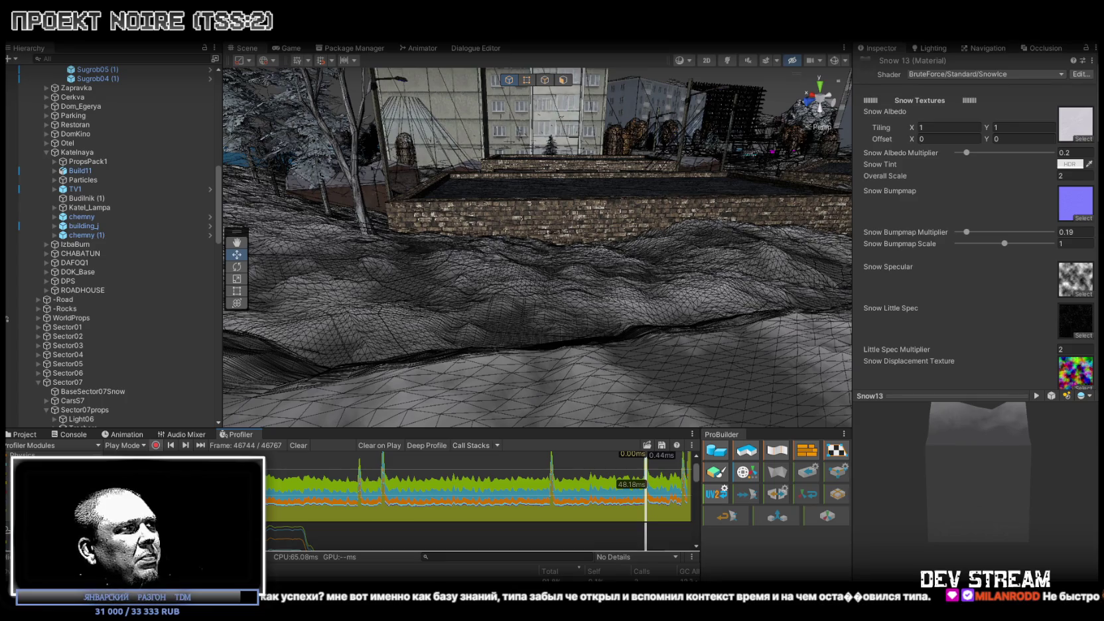
Maximize the Profiler, expand PhysicsFixedUpdate, widen the name column and inspect frame 46733.
double_click(228, 432)
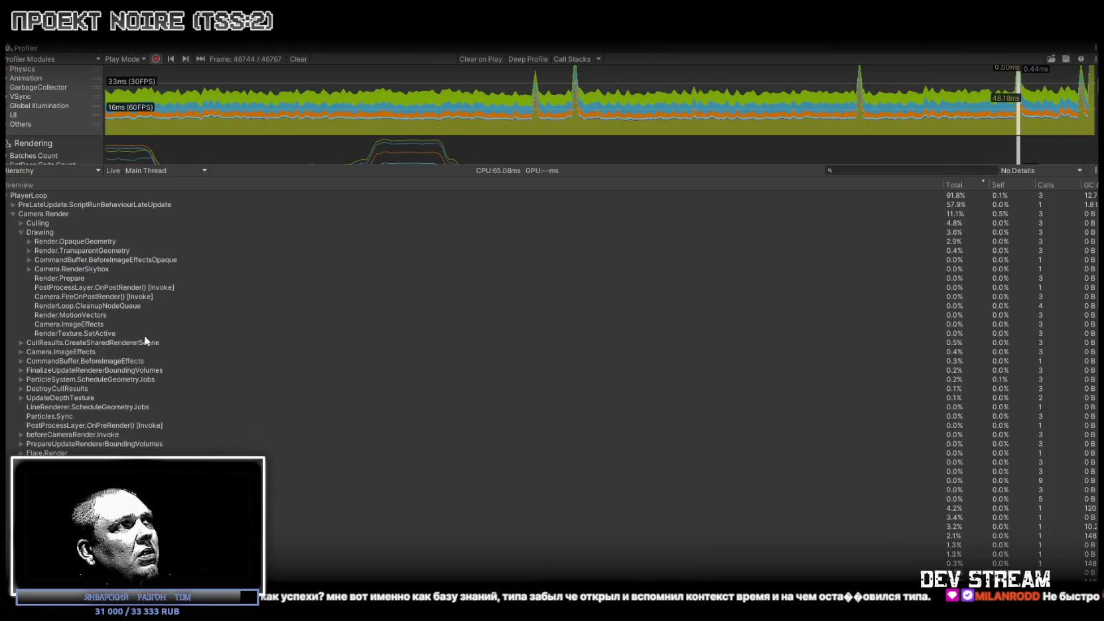
left_click(13, 214)
left_click(13, 251)
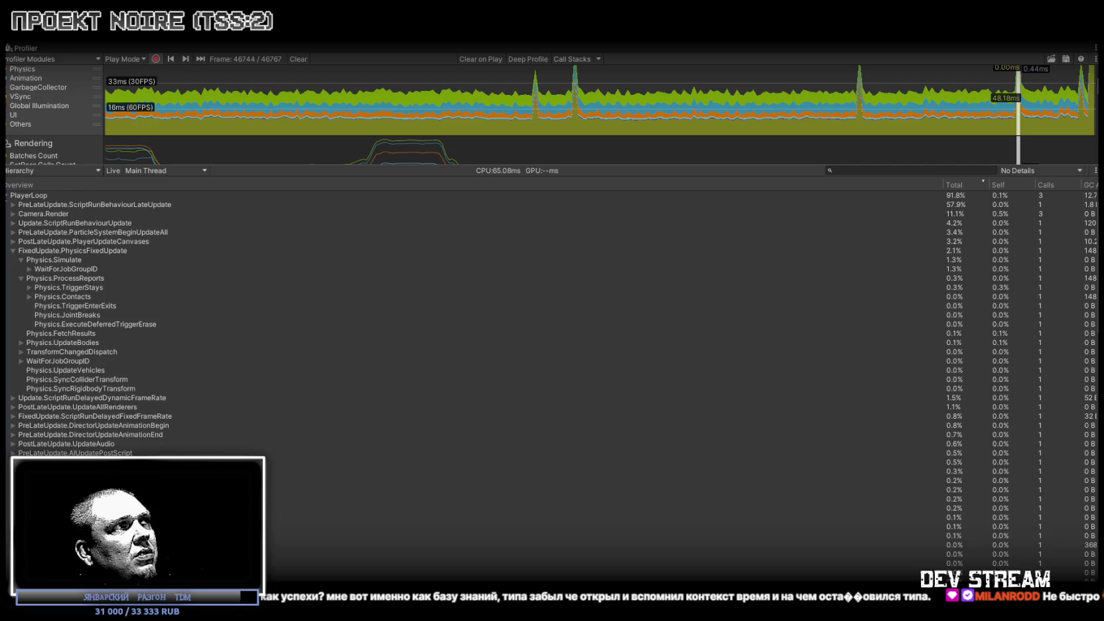
left_click(7, 195)
left_click_drag(940, 183, 475, 196)
mouse_move(1013, 157)
left_mouse_down()
mouse_move(944, 133)
mouse_move(984, 110)
left_mouse_up()
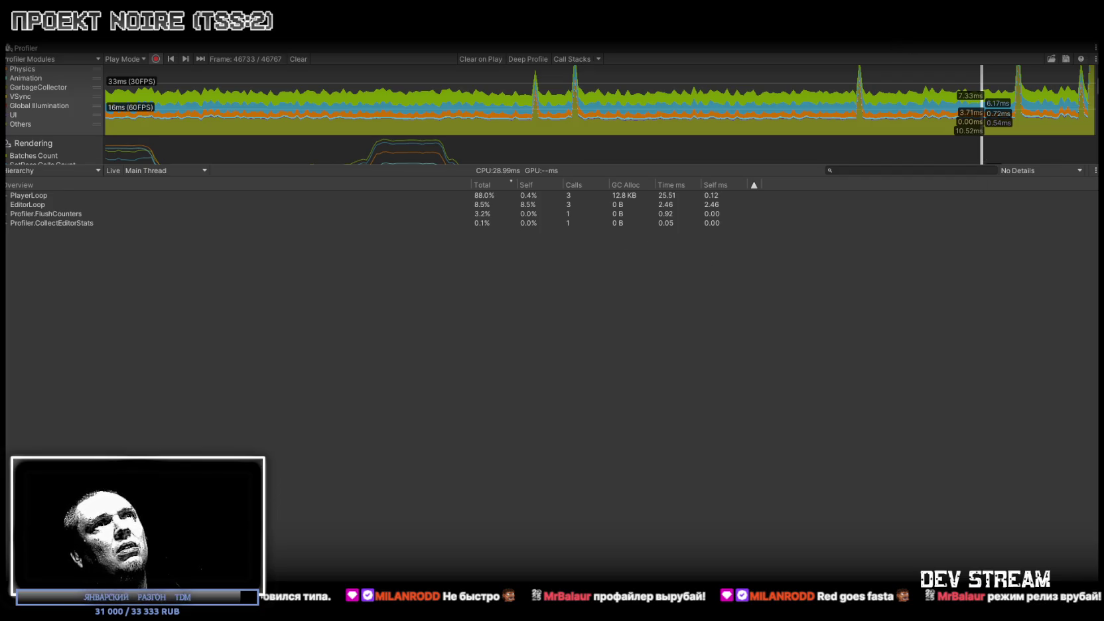
double_click(22, 50)
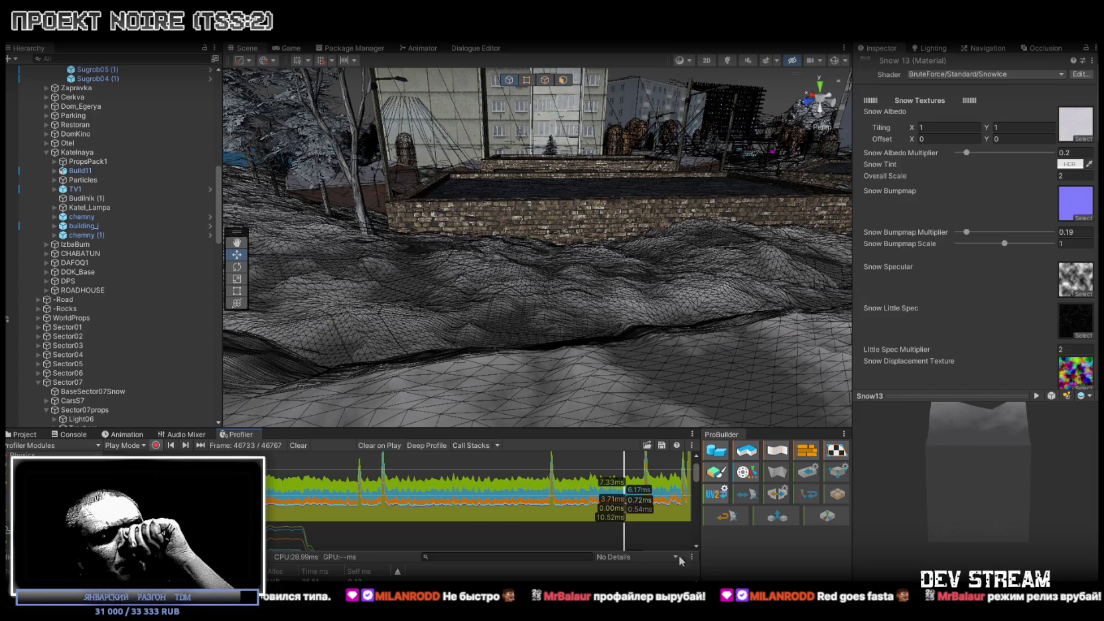
left_click(516, 556)
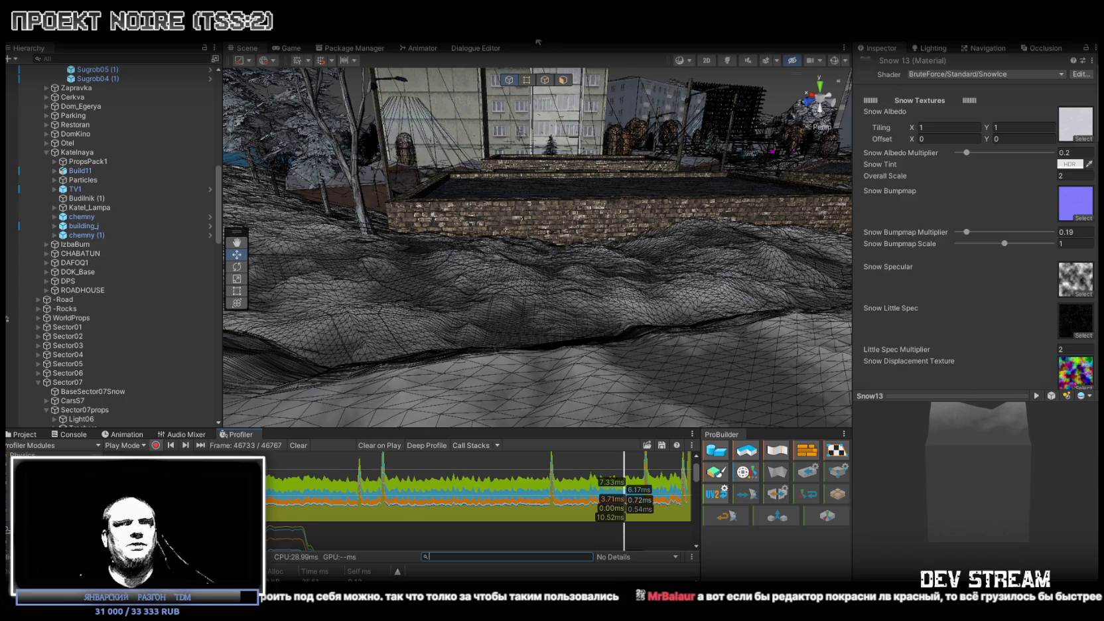
left_click(586, 211)
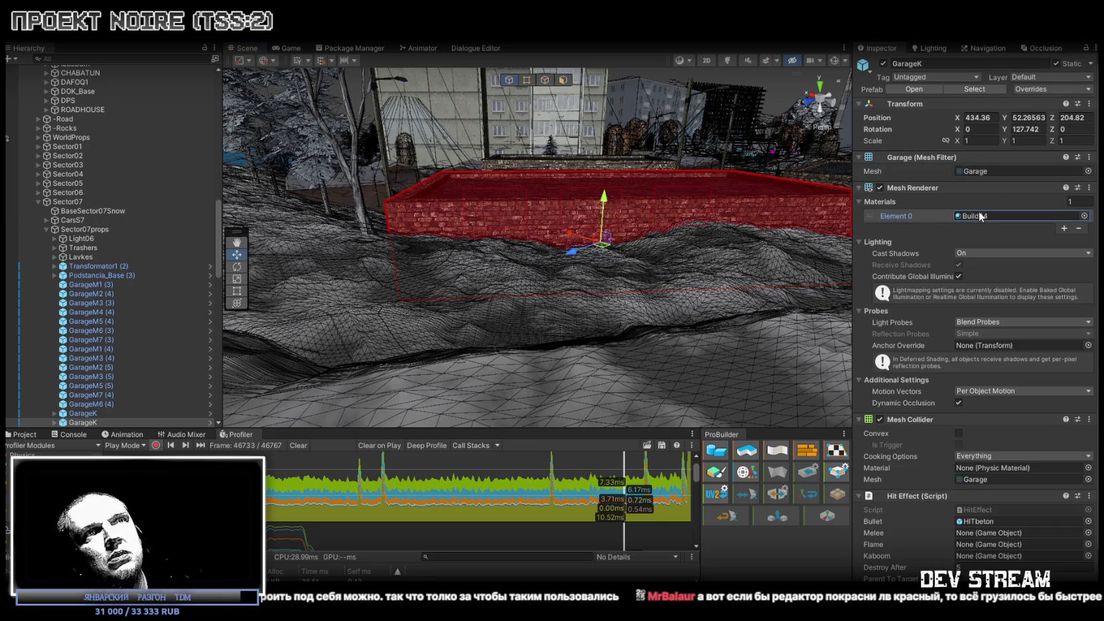
Open the Build04 material from the Project assets and set its Smoothness to 1.
left_click(20, 436)
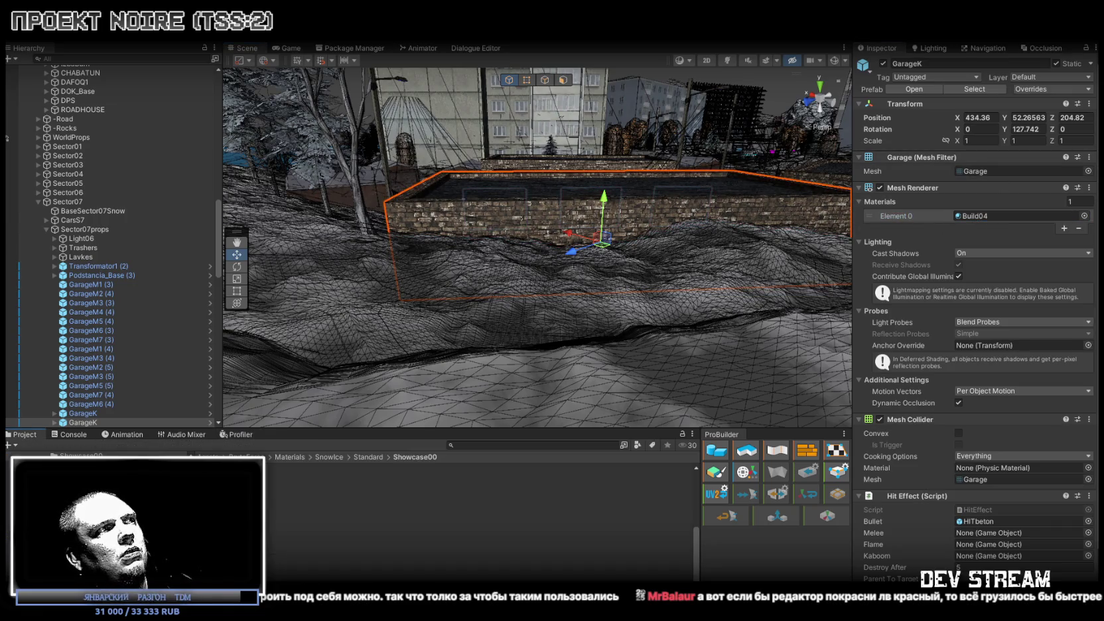
left_click(309, 524)
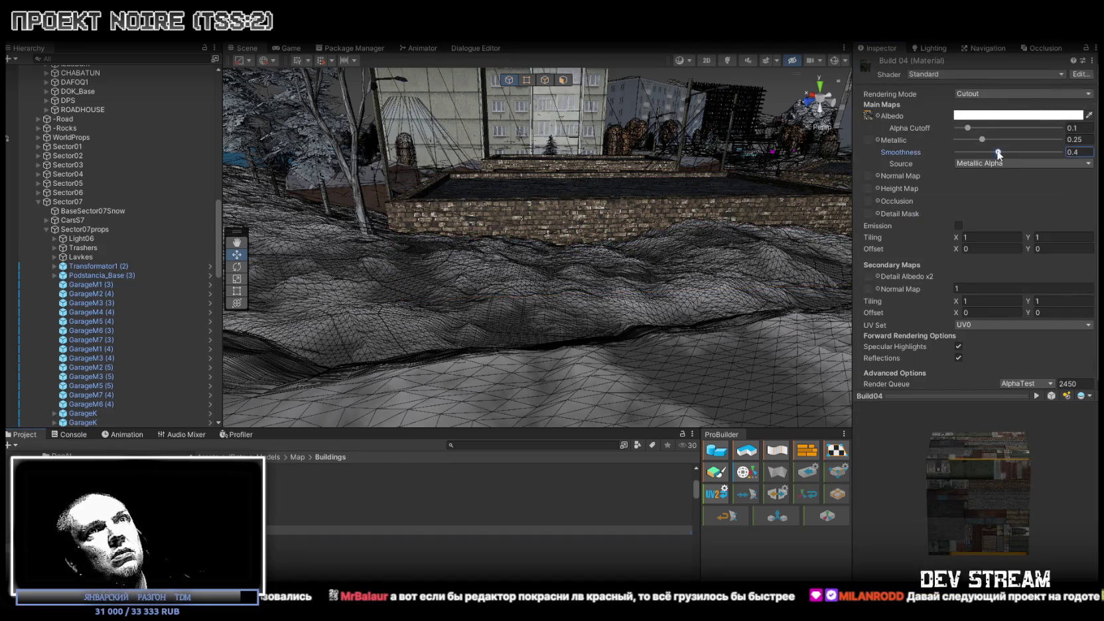
double_click(1078, 152)
type("1")
Try Metallic and Smoothness at 1 on the wall's Build04, then undo back to 0.25 and 0.4.
mouse_move(775, 221)
left_mouse_down()
mouse_move(501, 261)
mouse_move(670, 246)
mouse_move(628, 251)
mouse_move(708, 262)
left_mouse_up()
left_click(708, 262)
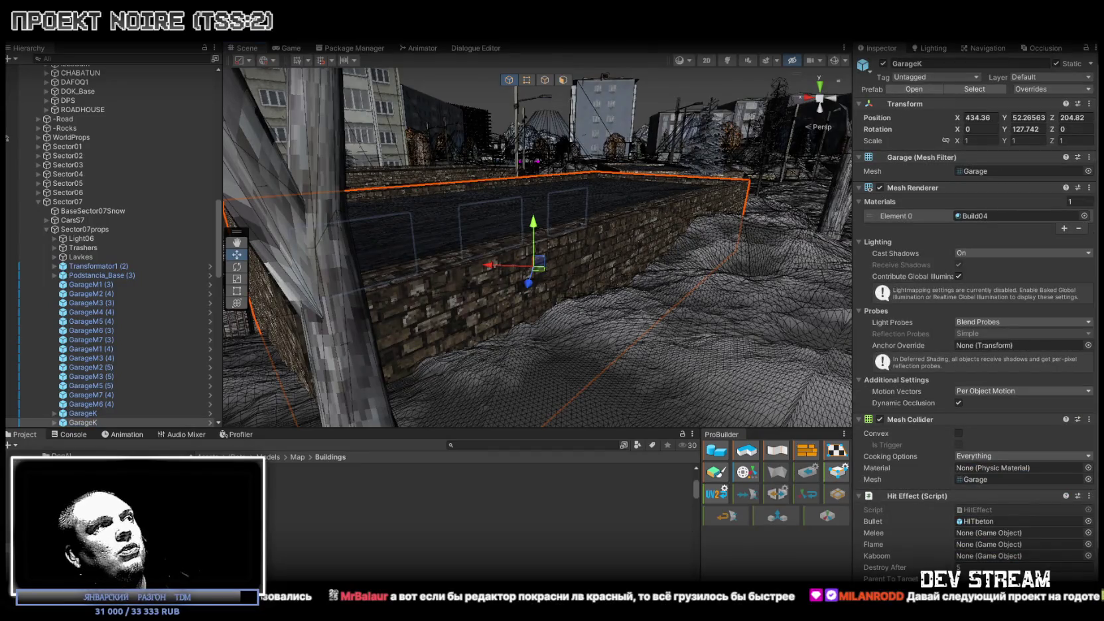
double_click(995, 217)
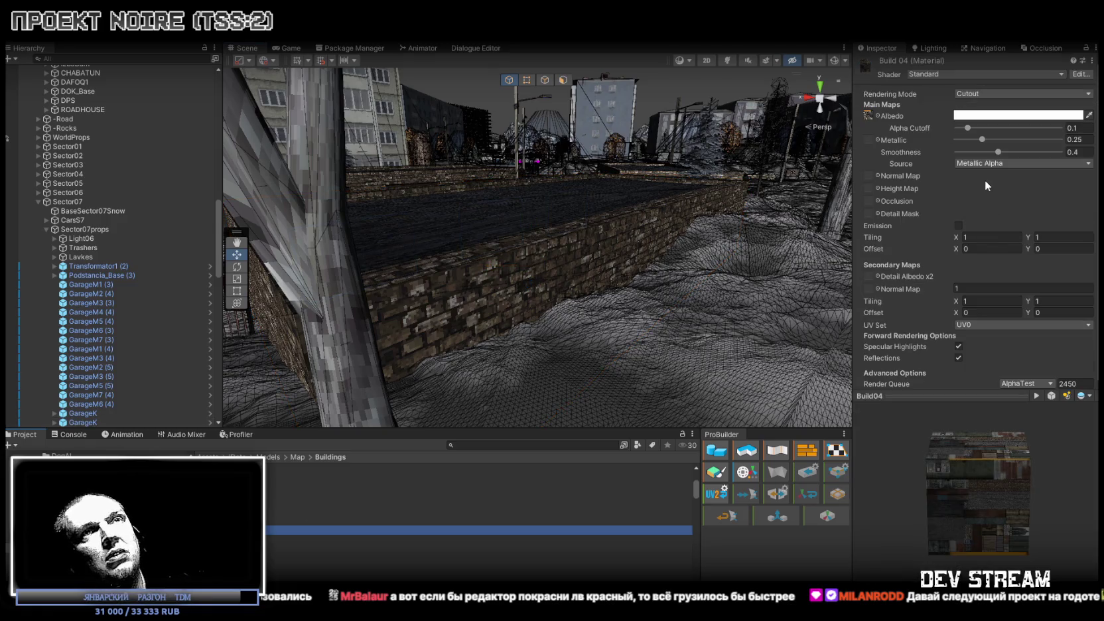
mouse_move(985, 141)
left_mouse_down()
mouse_move(1042, 139)
mouse_move(956, 138)
mouse_move(1096, 150)
left_mouse_up()
mouse_move(998, 152)
left_mouse_down()
mouse_move(1061, 152)
mouse_move(828, 138)
left_mouse_up()
key("ctrl+z")
key("ctrl+z")
key("ctrl+z")
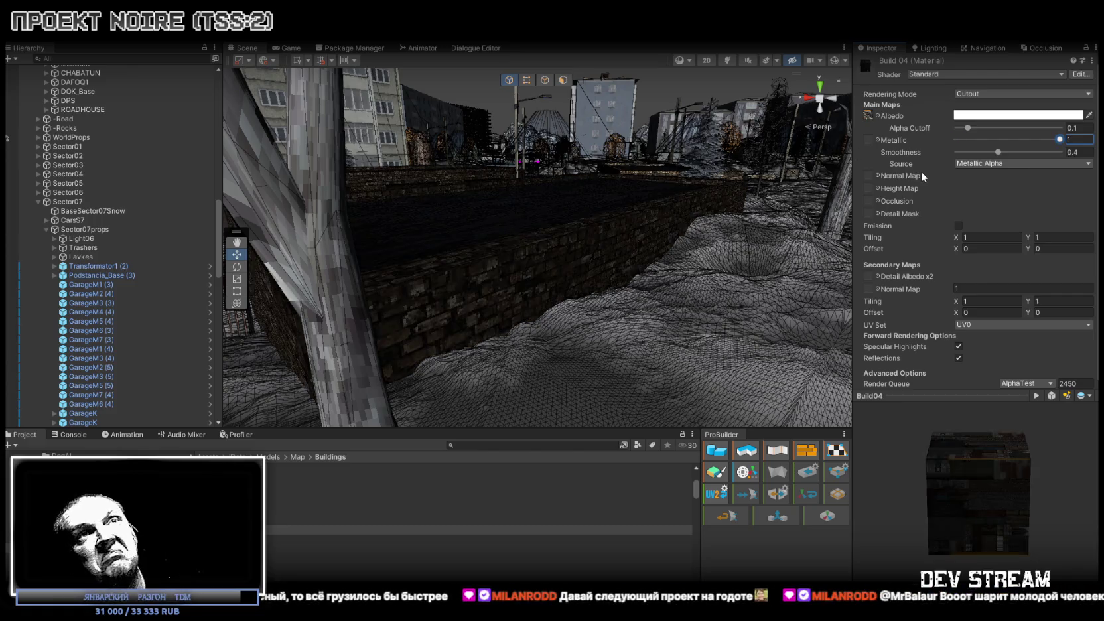
type("0.25")
left_click_drag(597, 265, 550, 276)
mouse_move(466, 273)
left_mouse_down()
mouse_move(821, 254)
mouse_move(705, 246)
mouse_move(698, 229)
mouse_move(578, 223)
mouse_move(846, 239)
left_mouse_up()
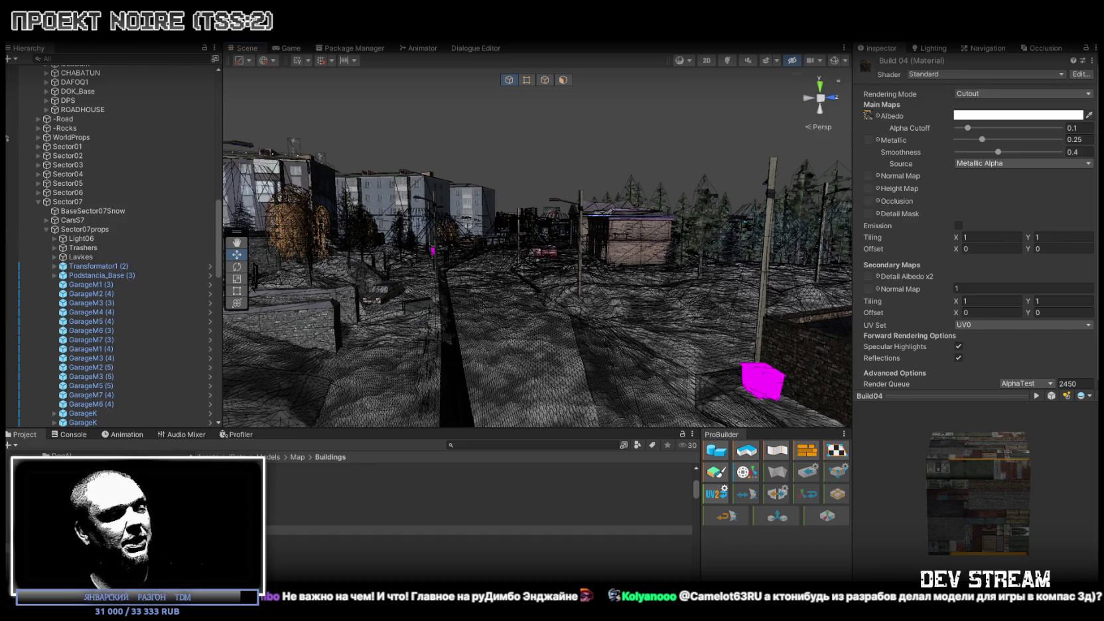
Switch from Unity back to the Zambi zombie model in Blockbench.
key("alt+Tab")
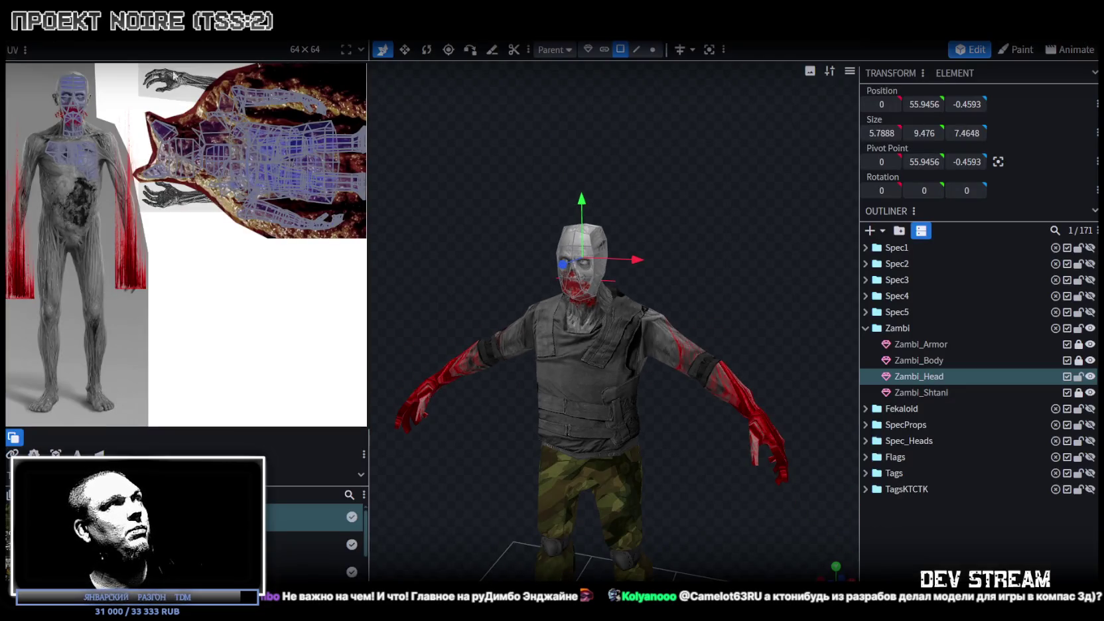
Switch to the T1_Male body model and zoom the view in on its legs.
key("ctrl+Tab")
scroll(481, 308, "up", 5)
mouse_move(481, 307)
left_mouse_down()
mouse_move(682, 242)
mouse_move(623, 193)
mouse_move(640, 211)
left_mouse_up()
mouse_move(704, 349)
left_mouse_down()
mouse_move(684, 332)
mouse_move(656, 343)
mouse_move(711, 321)
mouse_move(703, 304)
mouse_move(679, 331)
mouse_move(813, 261)
left_mouse_up()
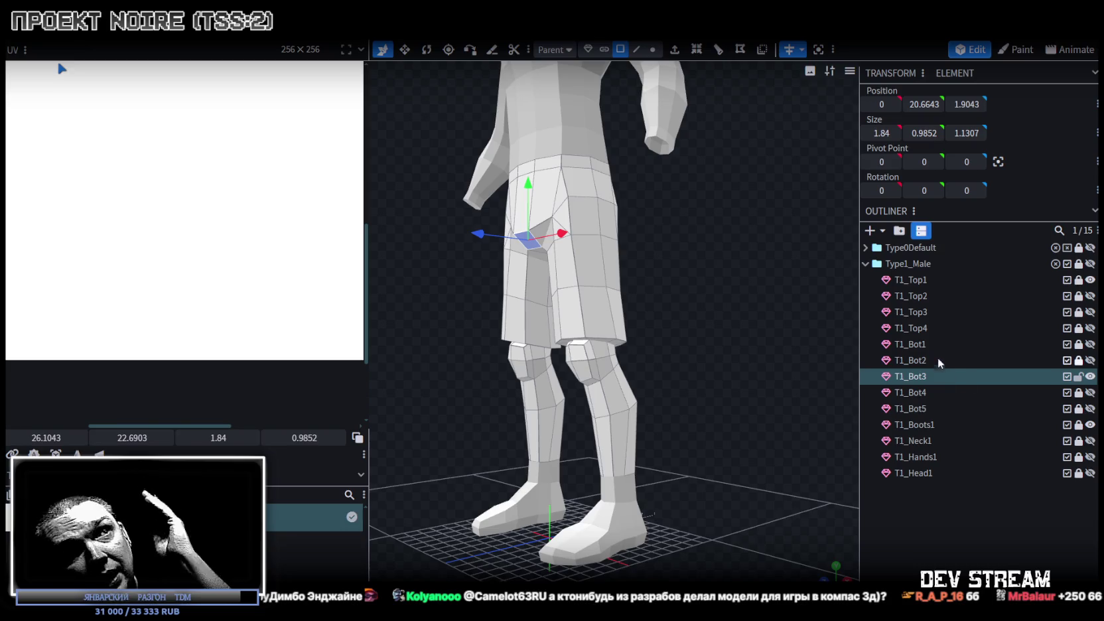
Show the T1_Bot2 cargo pants, then hide them again, leaving only the shirt and boots.
key("Escape")
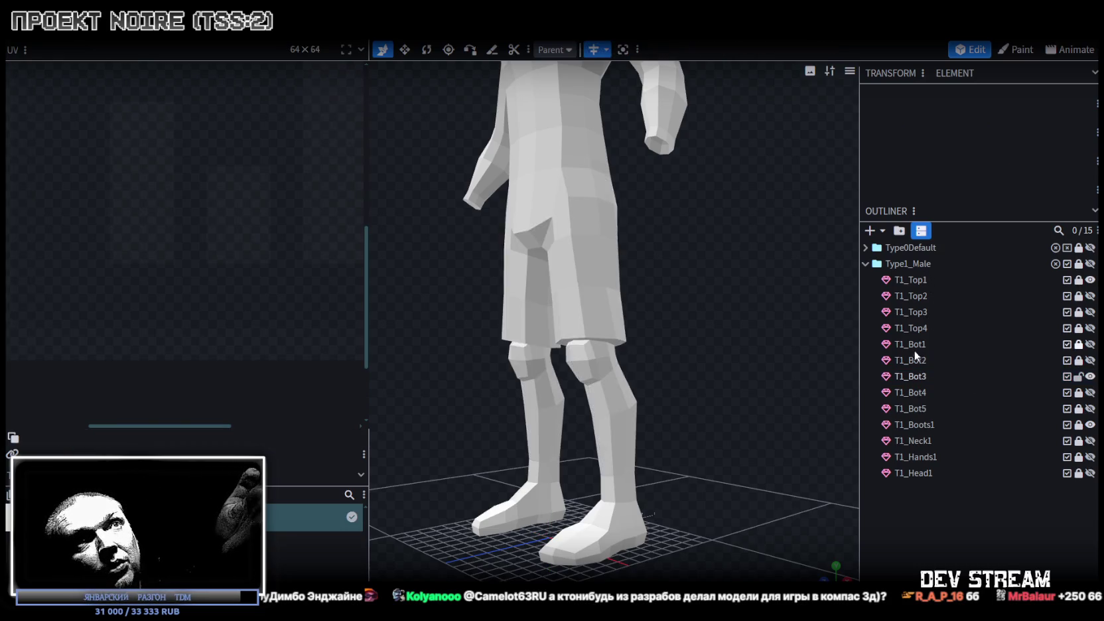
left_click(1090, 360)
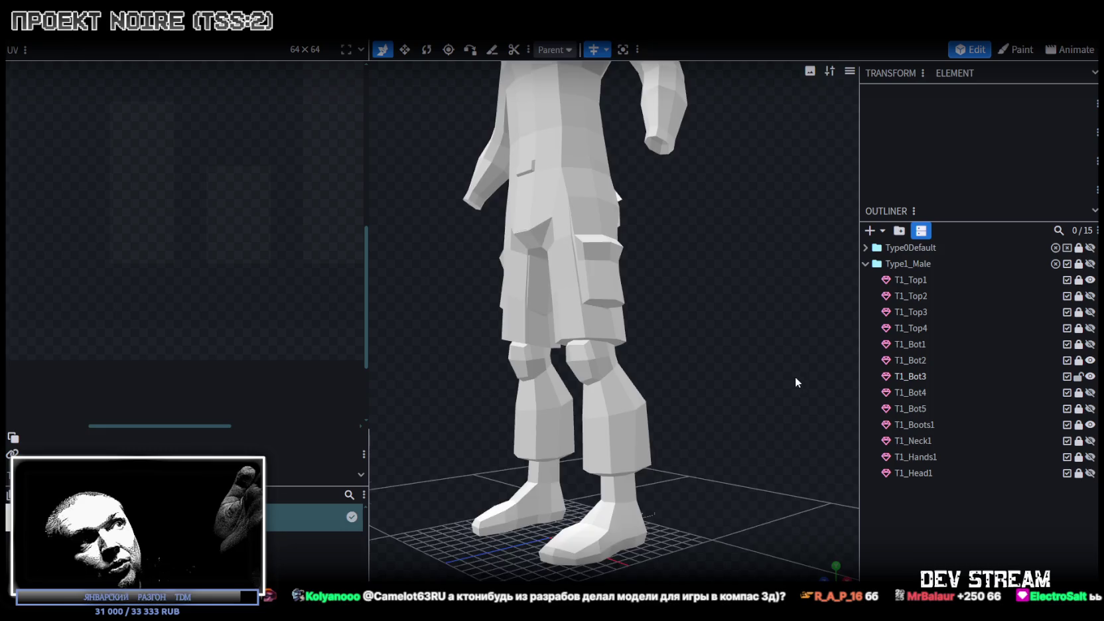
left_click(1090, 361)
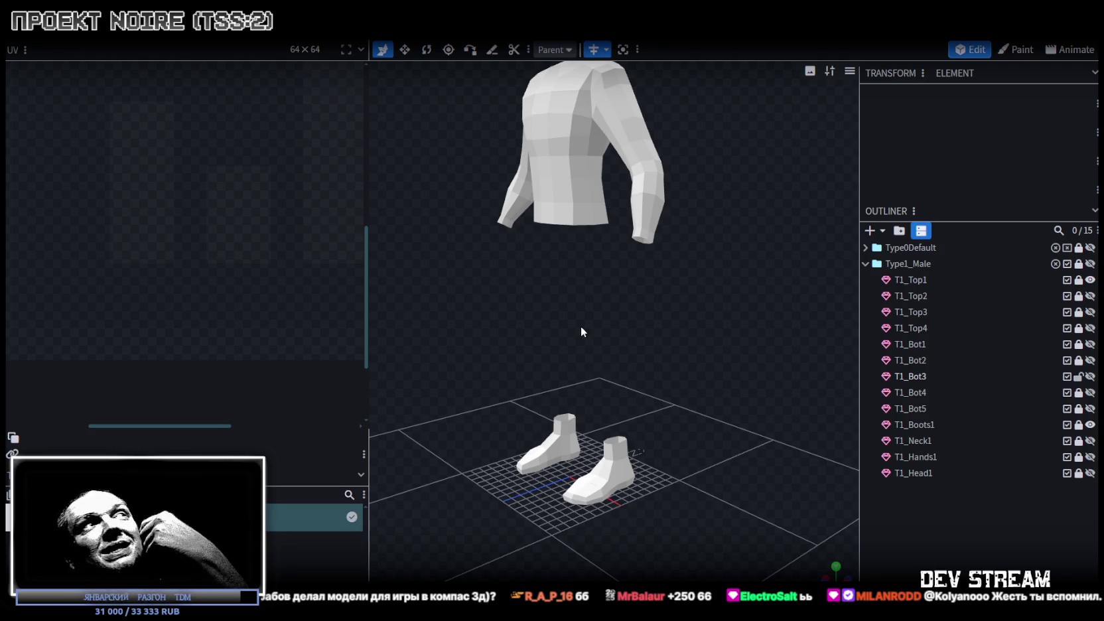
left_click_drag(599, 324, 671, 341)
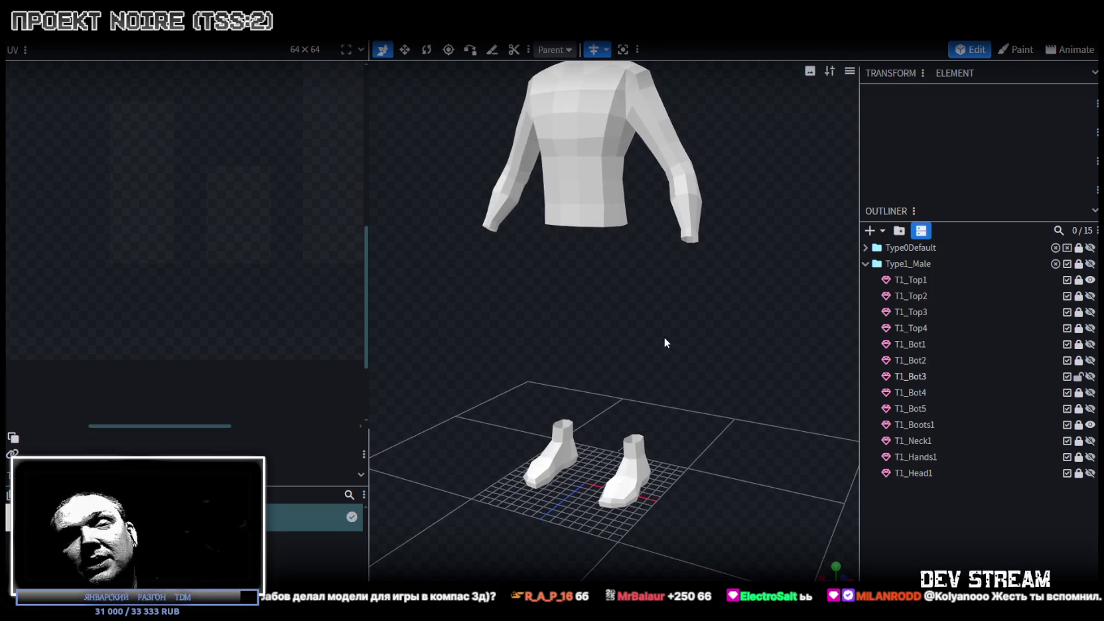